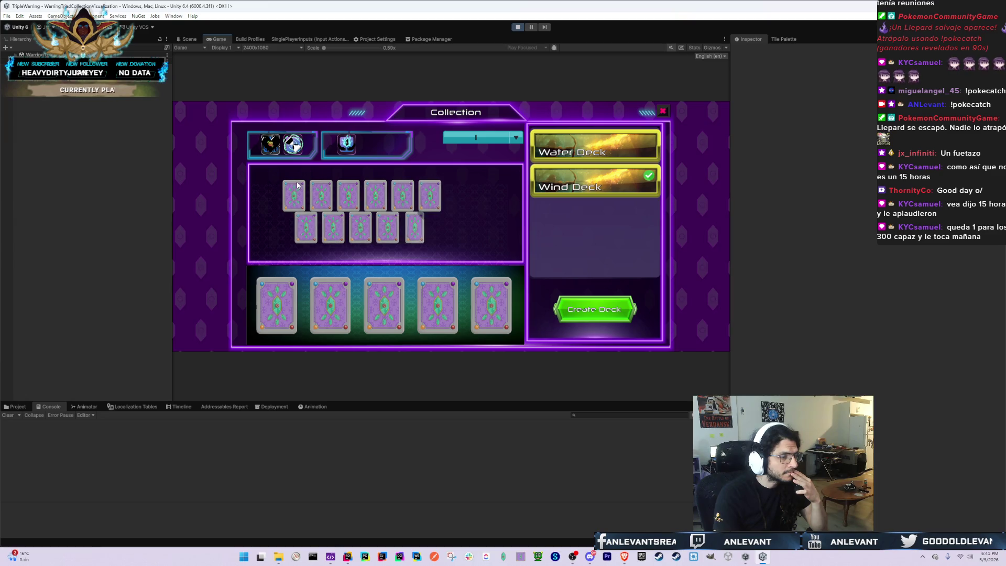
Step: Stay in Unity and filter the running Collection screen to the level 3 cards
mouse_move(299, 195)
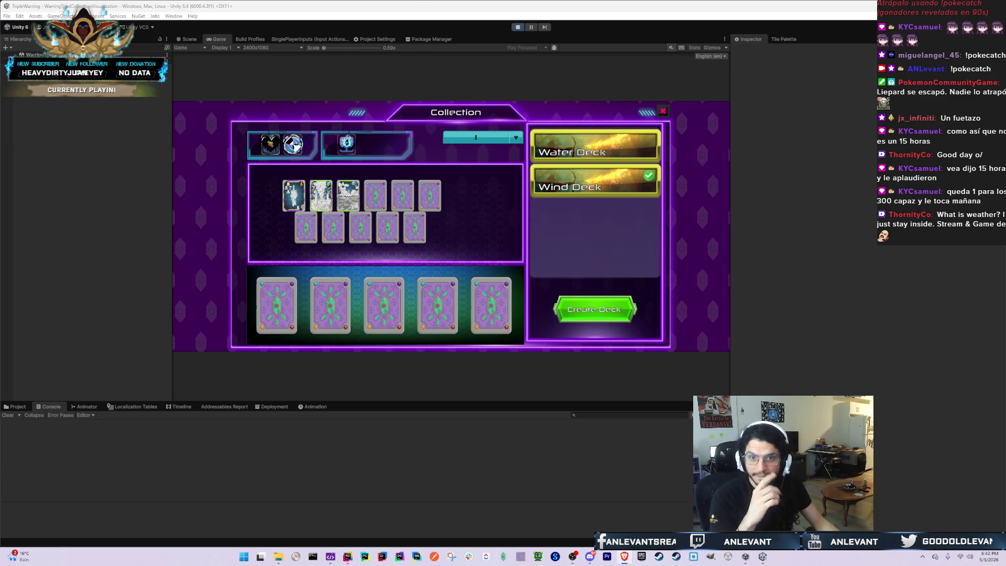
key("alt+Tab")
key("Escape")
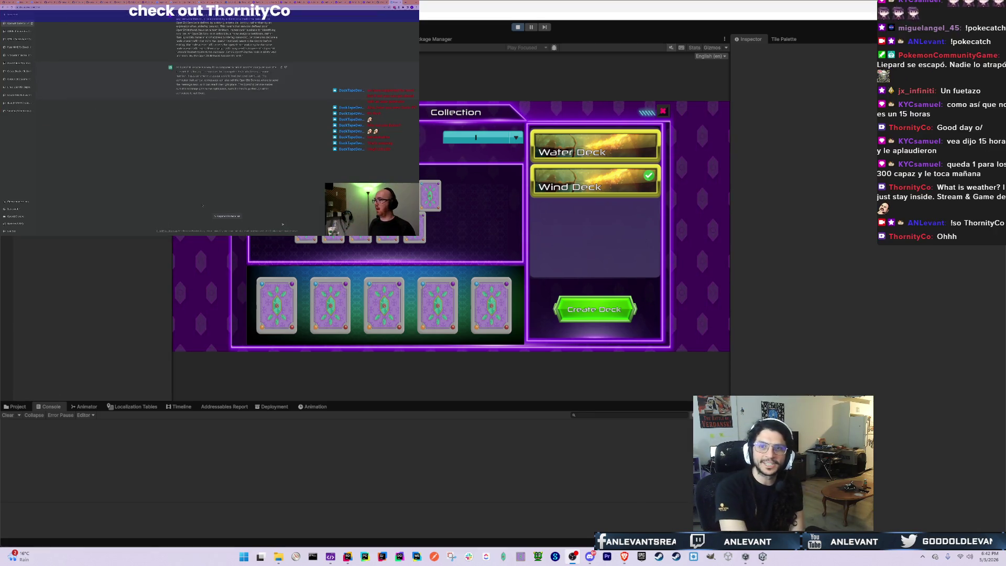
key("alt+Tab")
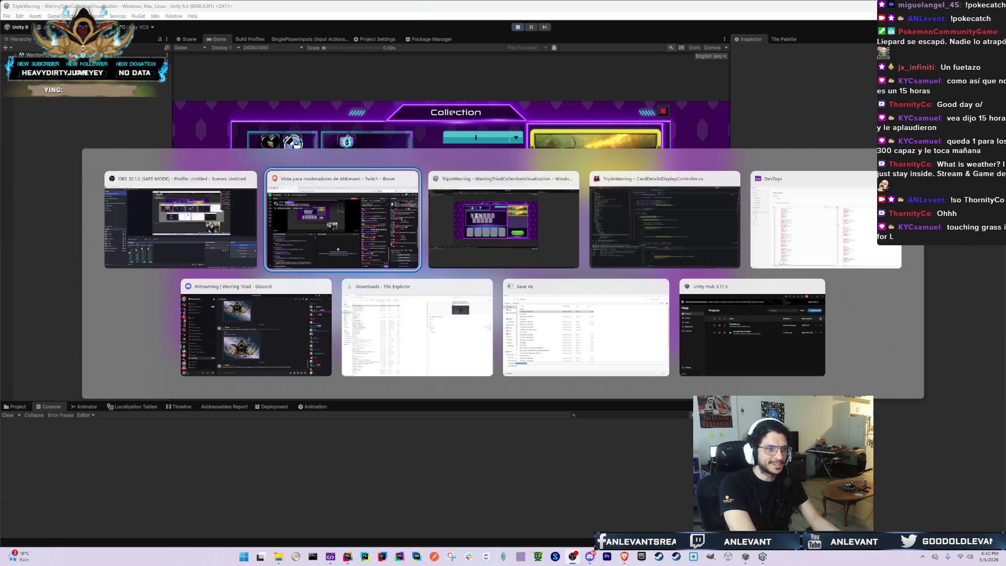
key("Escape")
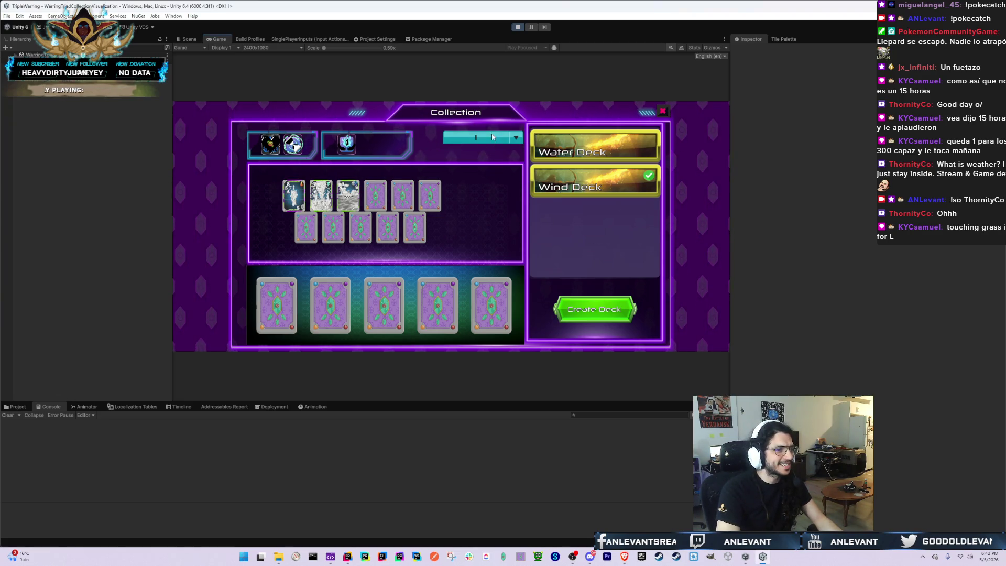
left_click(471, 136)
left_click(466, 173)
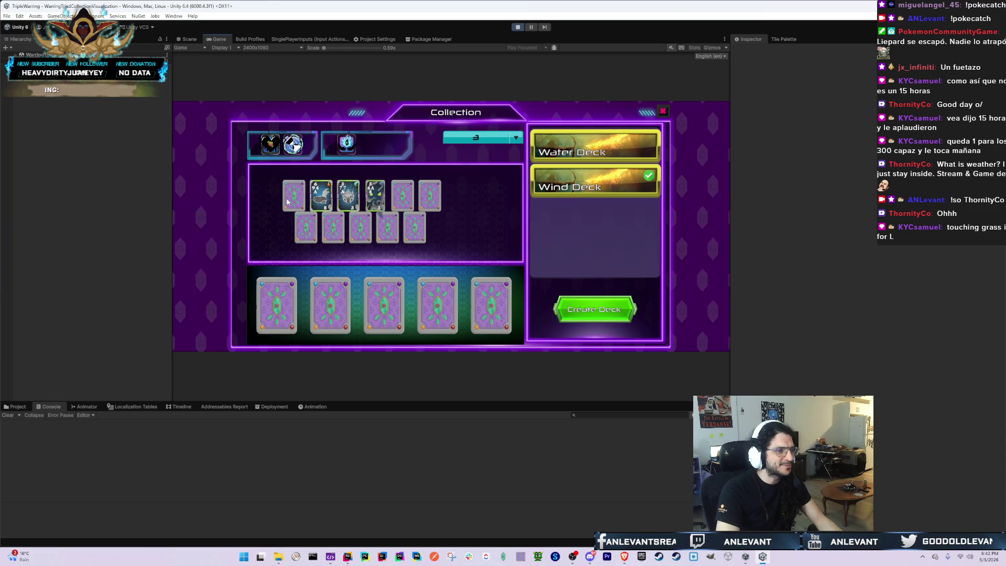
mouse_move(326, 199)
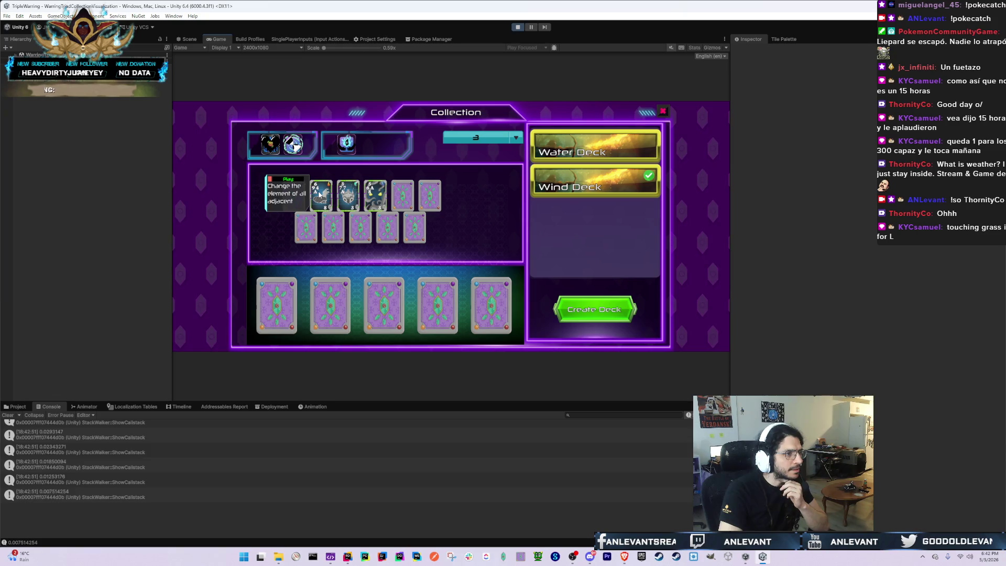
Step: Clear the Console log entries
left_click(8, 414)
key("alt+Tab")
key("Tab")
key("Tab")
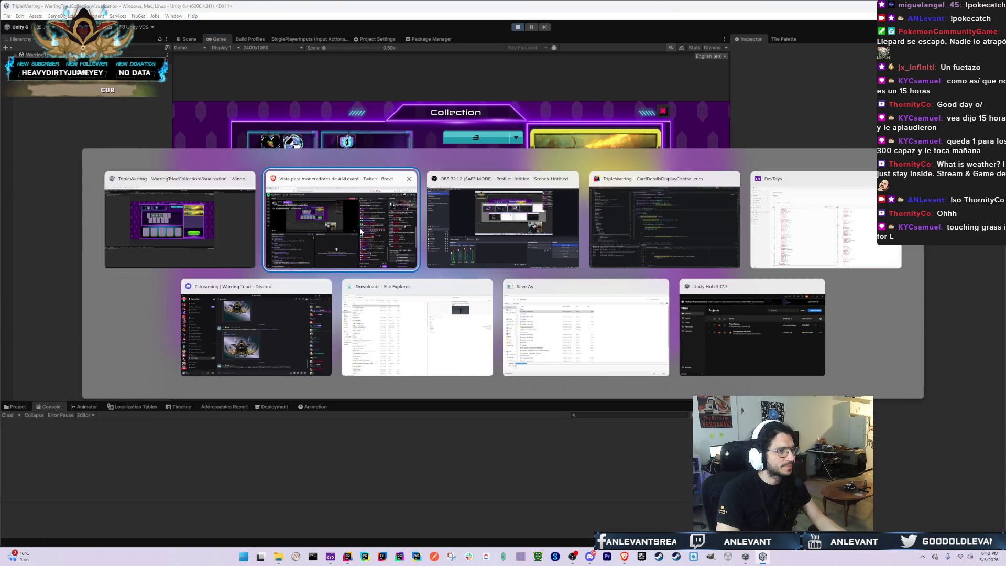
Step: Delete the Debug.Log line under the scroll-down statement in Update()
scroll(517, 300, "down", 10)
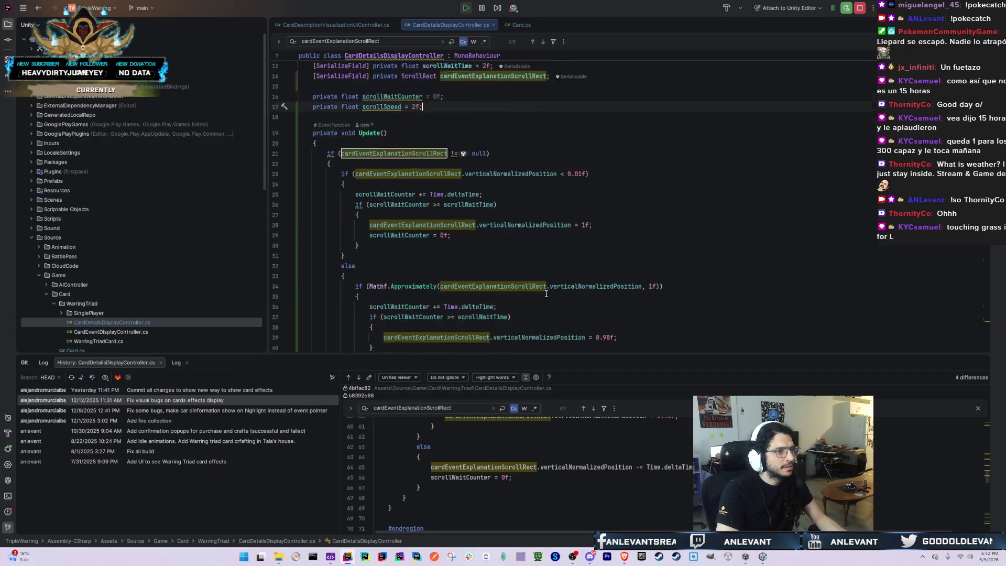
scroll(592, 196, "up", 3)
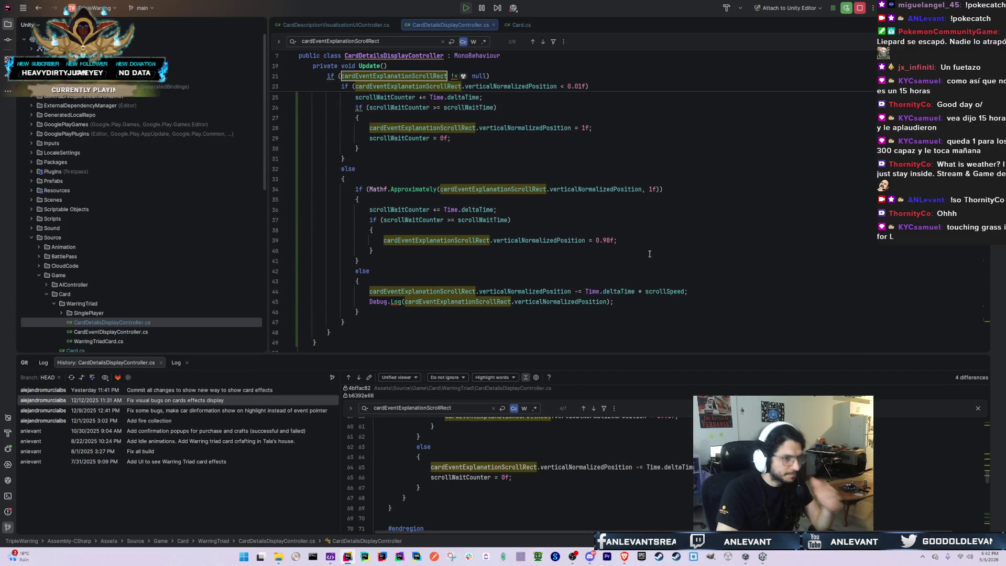
left_click(634, 292)
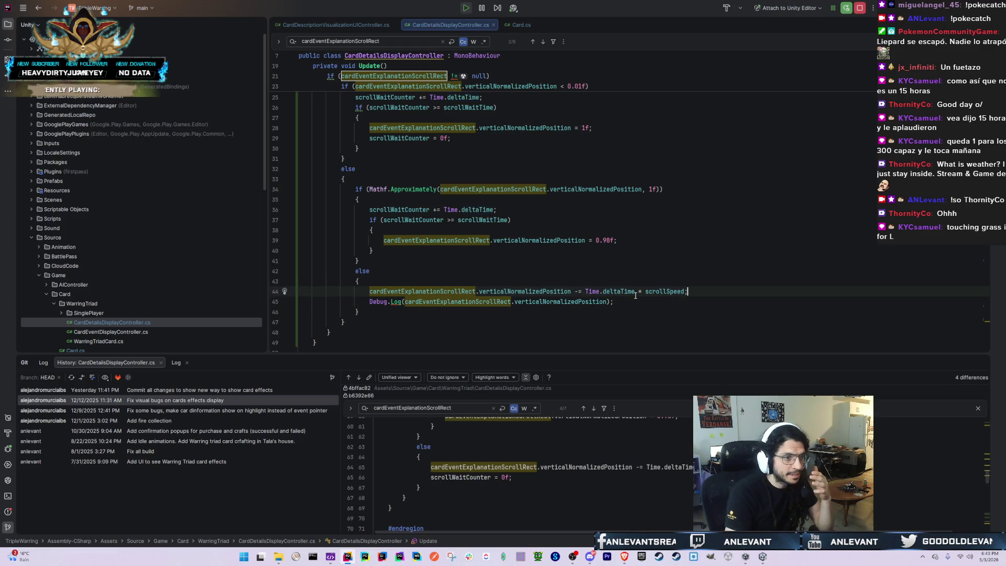
key("End")
key("shift+Down")
key("BackSpace")
Step: Move through lines 24–38 to find where scrollWaitCounter should be reset
scroll(683, 215, "up", 7)
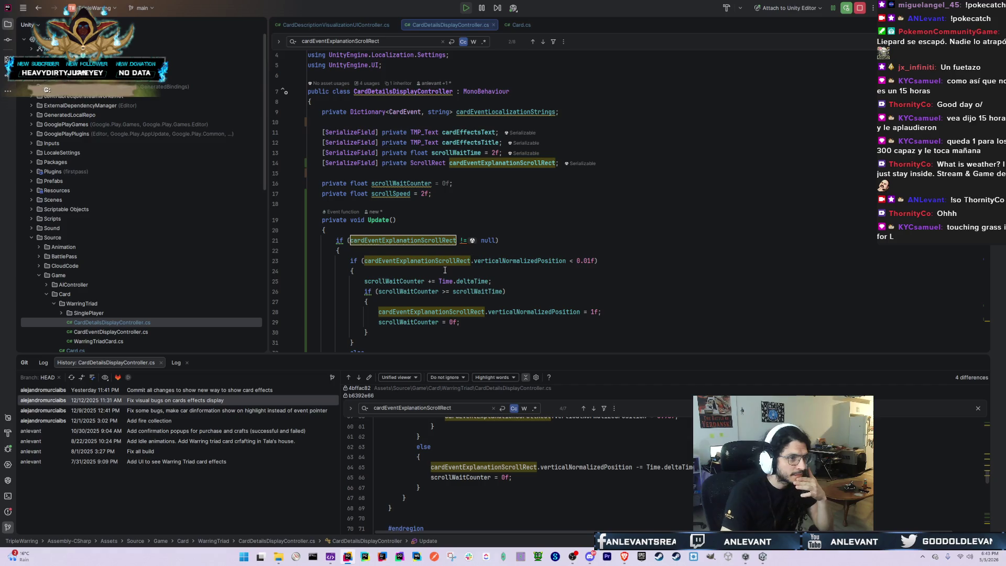
left_click(404, 281)
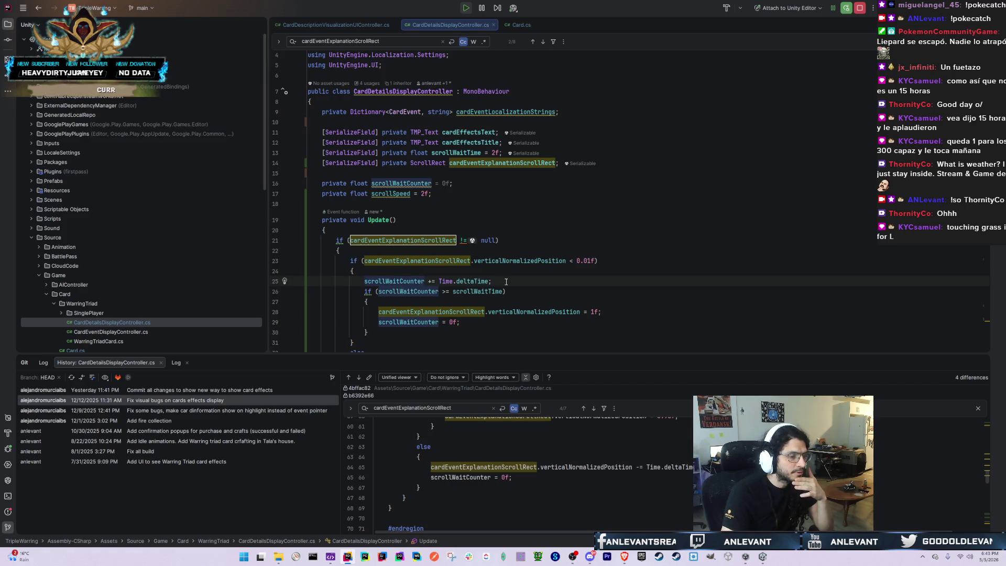
scroll(506, 281, "down", 5)
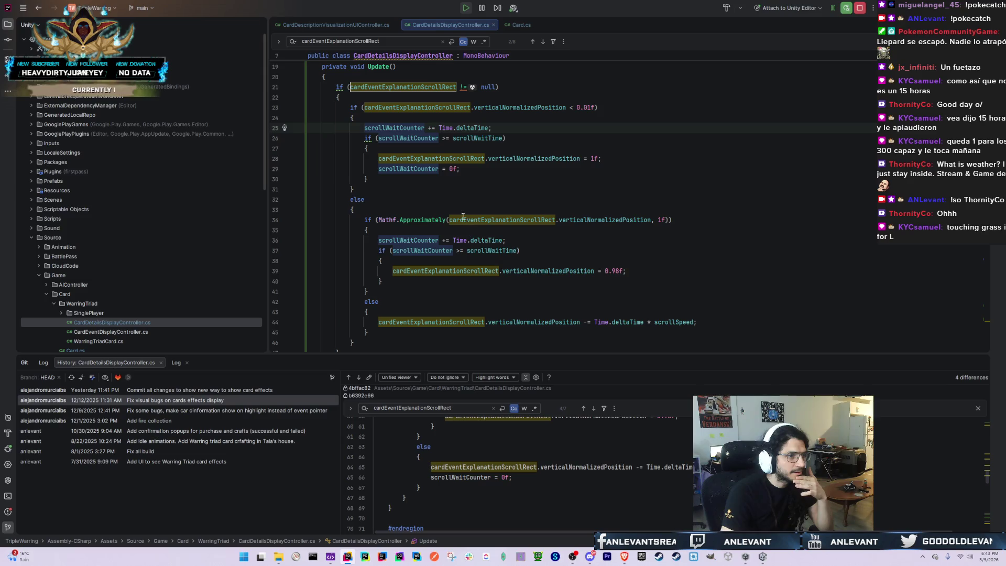
left_click(510, 242)
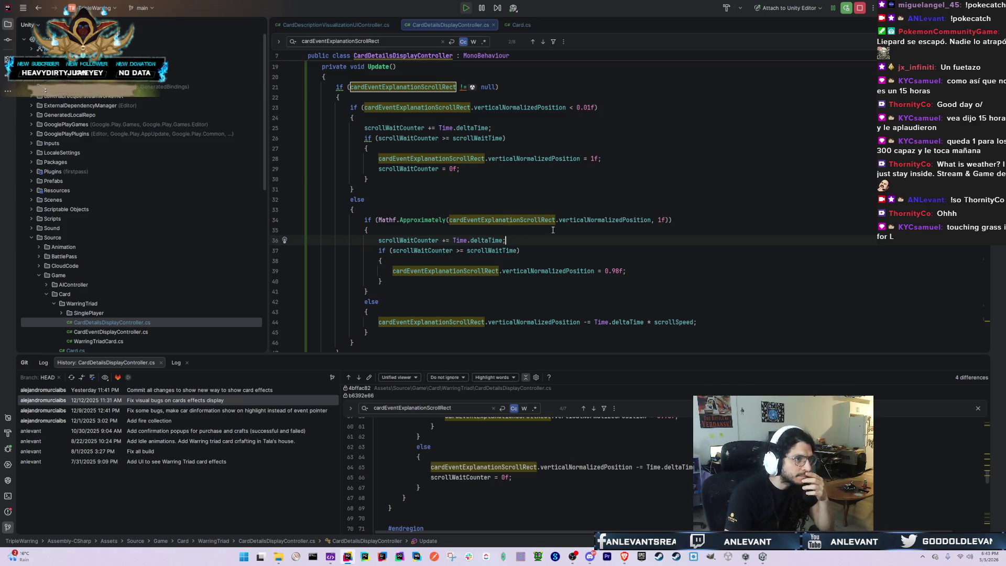
key("shift+Up")
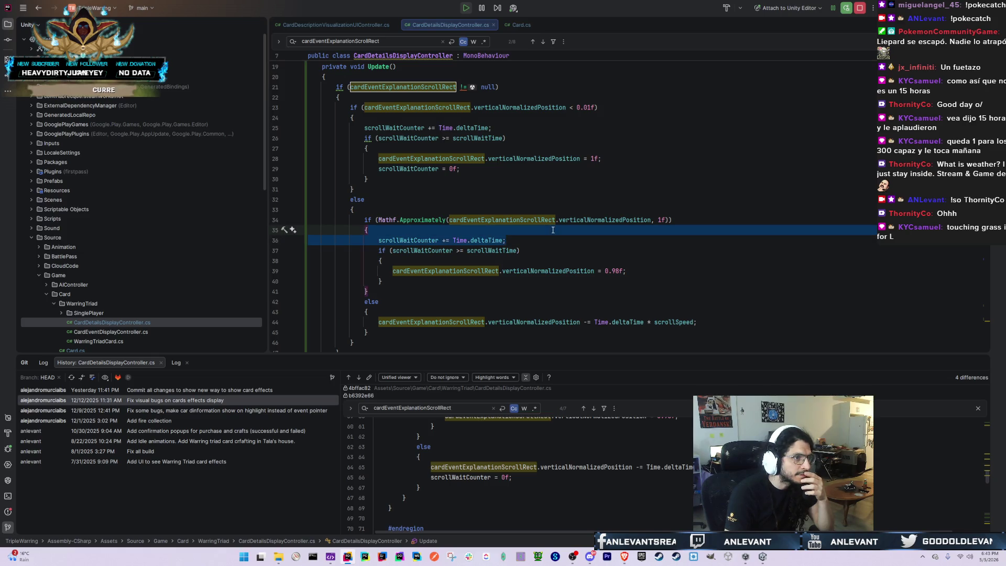
left_click(533, 112)
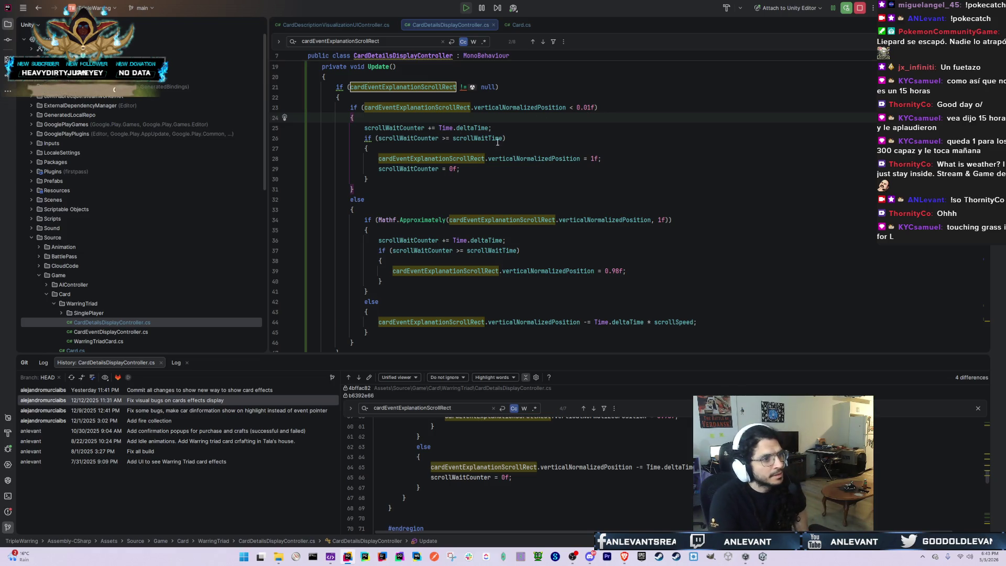
left_click(529, 237)
scroll(576, 237, "down", 1)
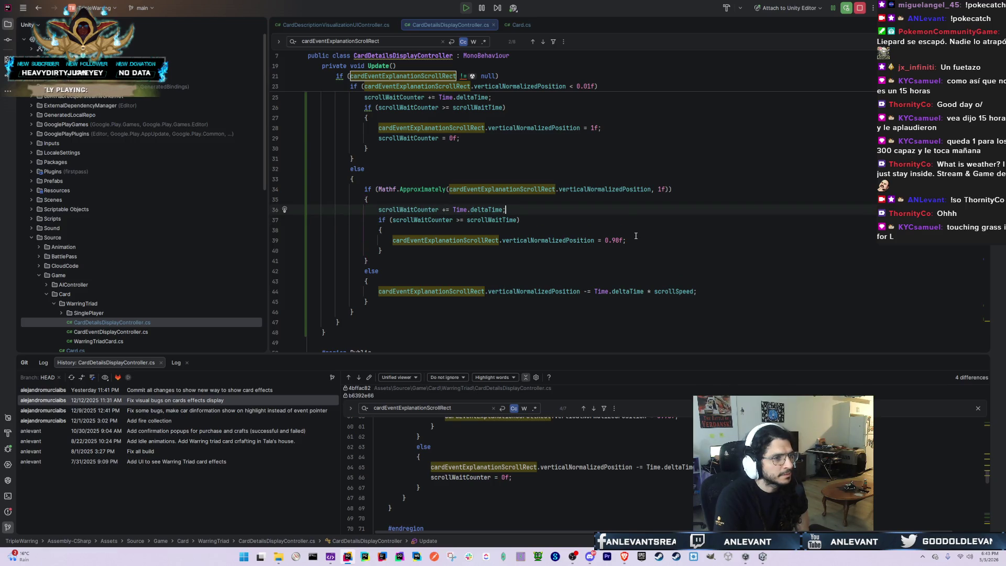
key("Home")
key("ctrl+Right")
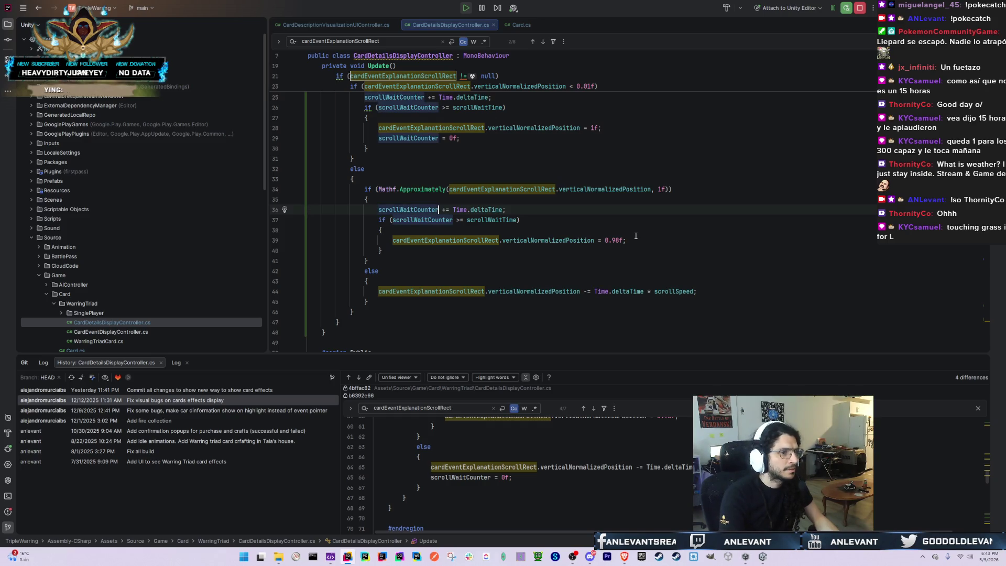
key("ctrl+Left")
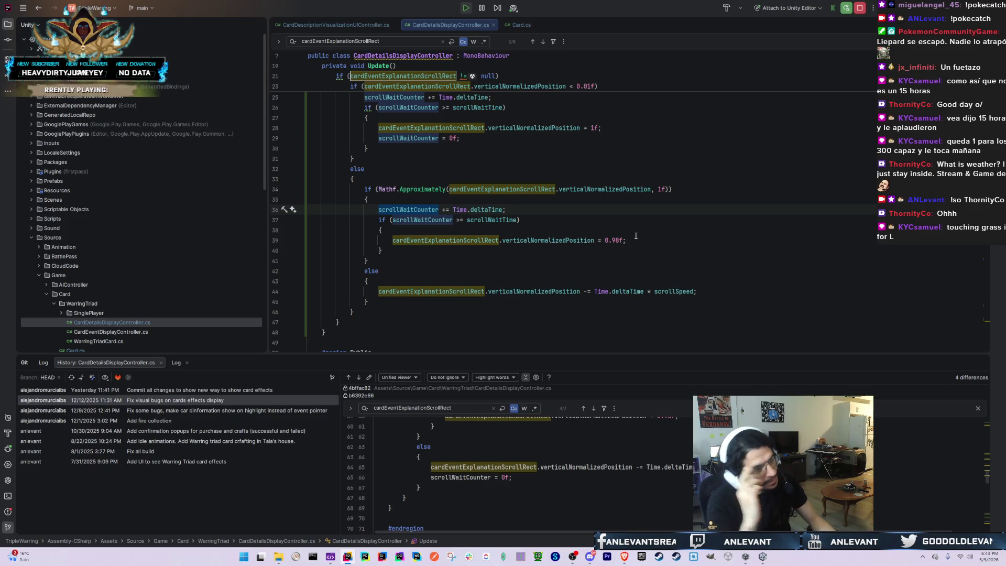
key("Down")
key("Down")
Step: Add 'scrollWaitCounter = 0;' on a new line after the 0.98f scroll reset
left_click(635, 236)
key("Return")
type("scrollWaitCounter")
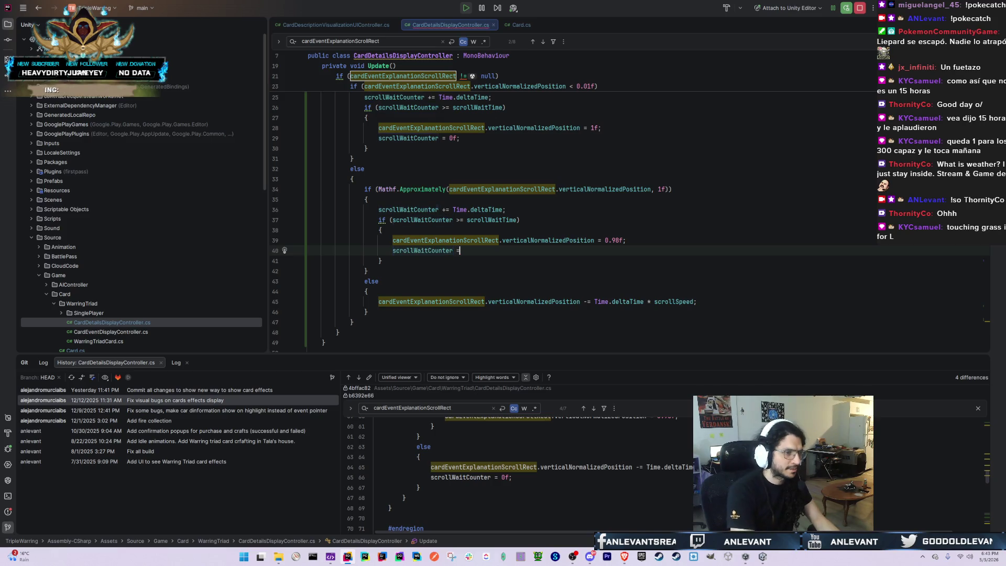
type(" = 0;")
left_click(636, 235)
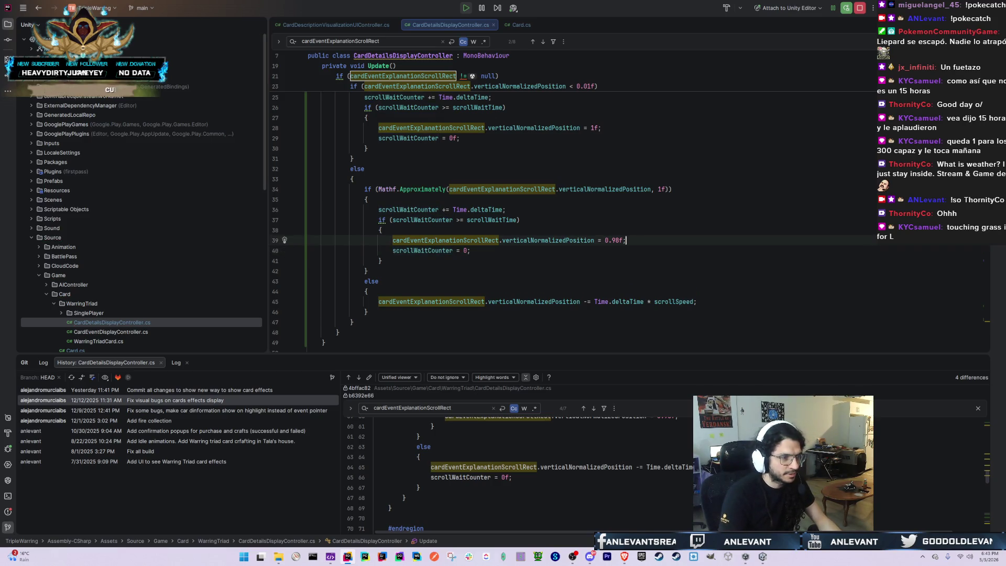
key("Down")
Step: Check the surrounding braces and select cardEventExplanationScrollRect on line 45
left_click(447, 205)
left_click(378, 204)
left_click(382, 295)
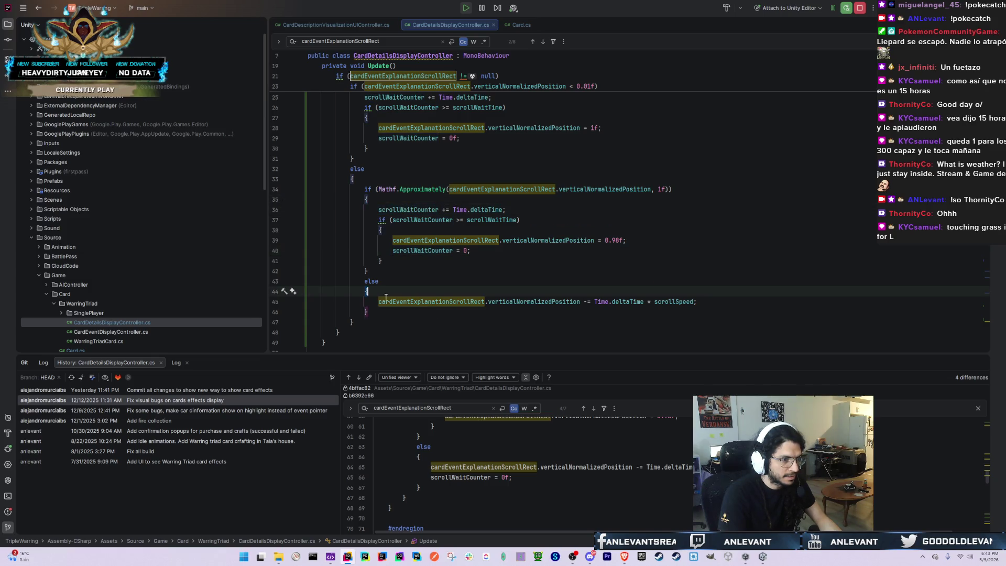
left_click(708, 300)
double_click(430, 301)
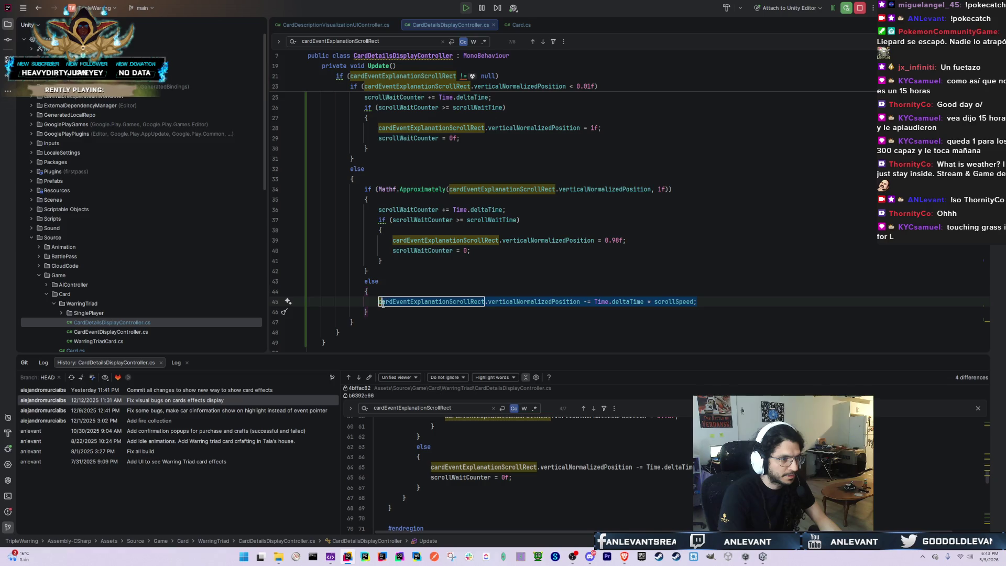
Step: Return to Unity and stop Play mode
scroll(370, 145, "up", 2)
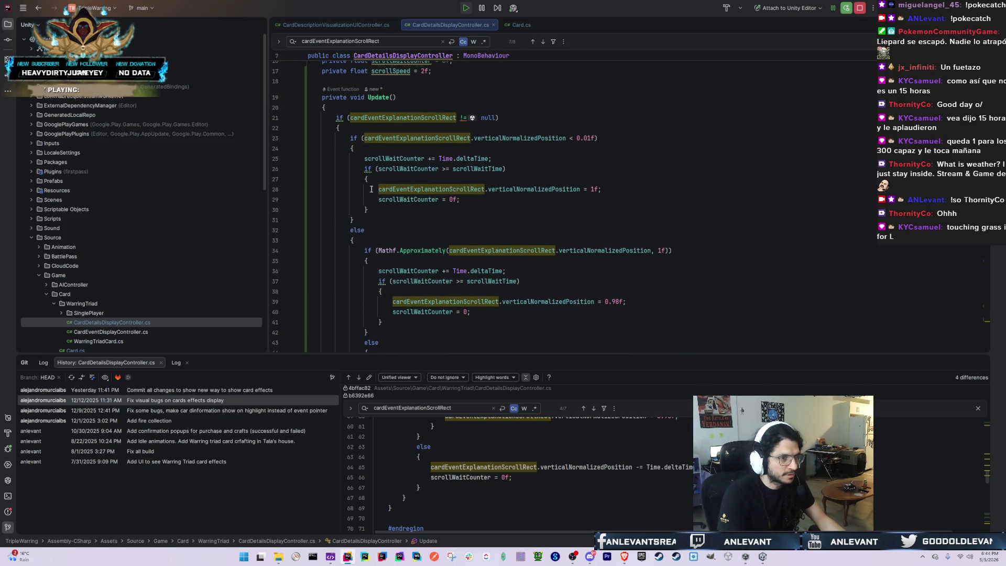
key("alt+Tab")
left_click(518, 28)
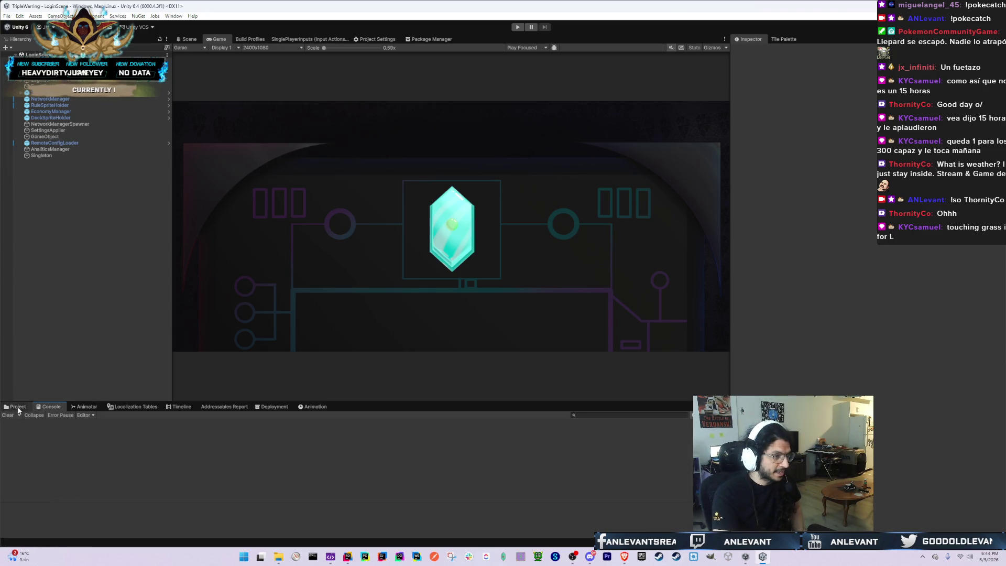
Step: Enter Play mode, log in with the test account's username and password, and clear the Console
left_click(517, 27)
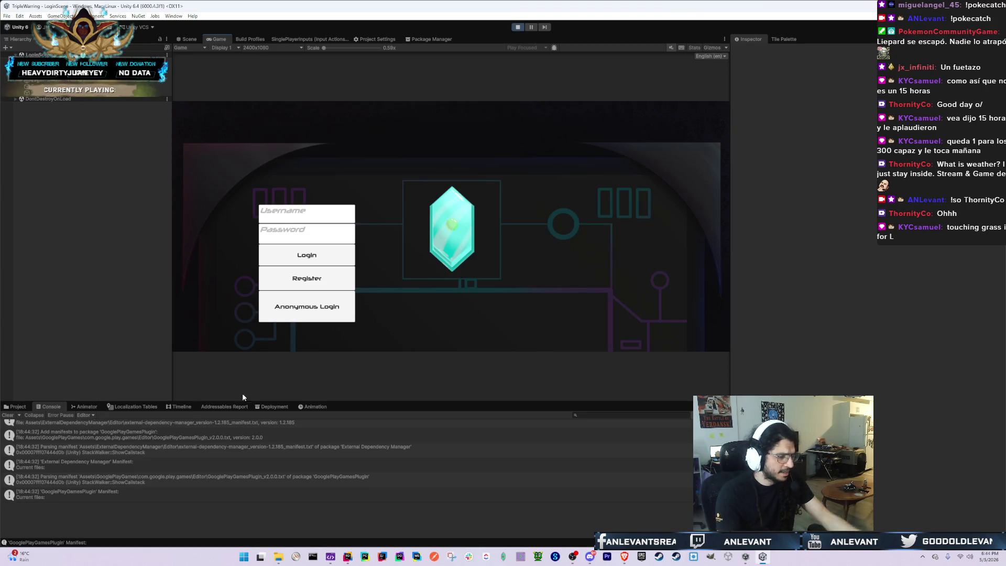
left_click(316, 215)
type("admin")
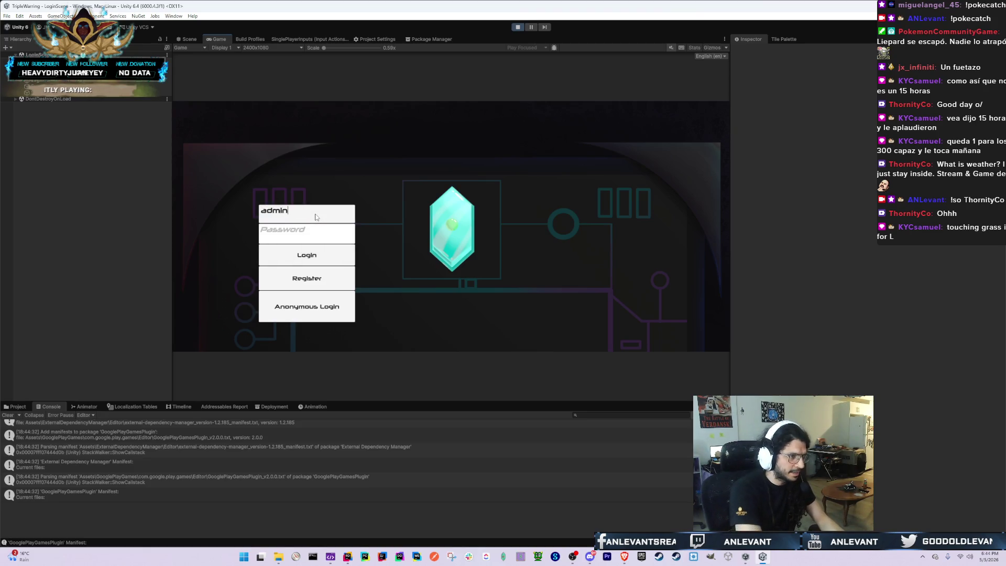
left_click(341, 234)
type("**********")
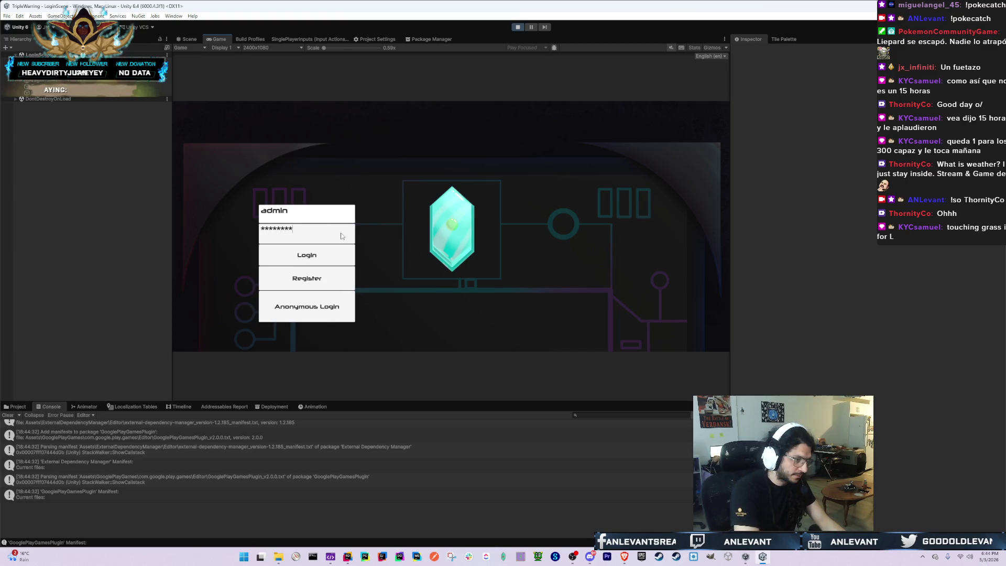
type("*")
left_click(320, 250)
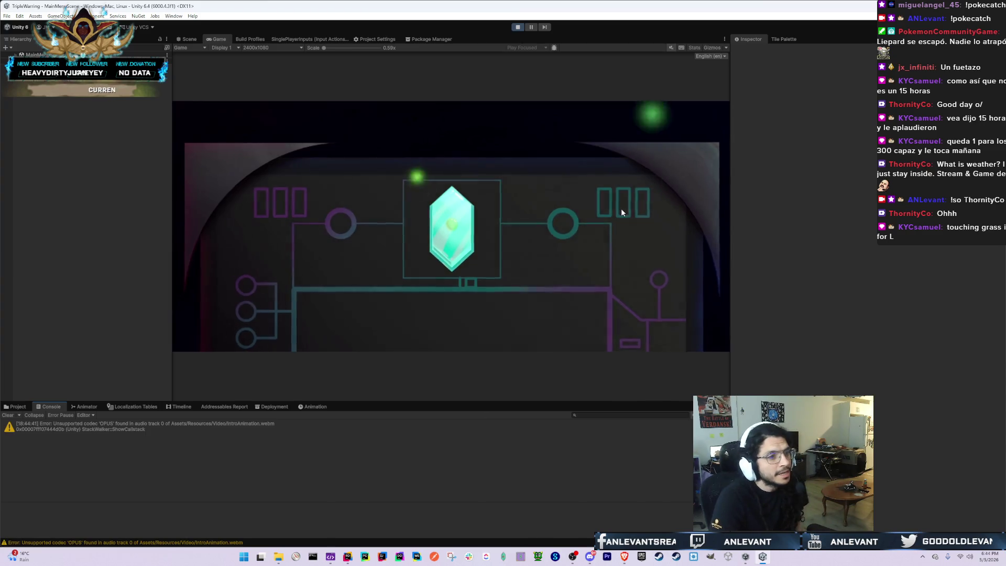
left_click(11, 415)
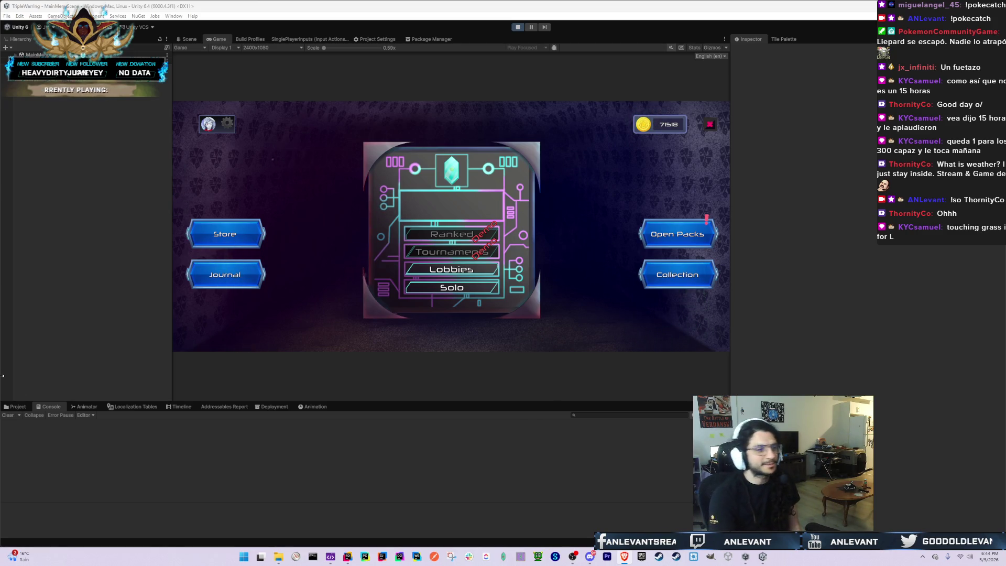
Step: Open Collection, close it to the main menu, open Solo, then return to Collection
left_click(693, 289)
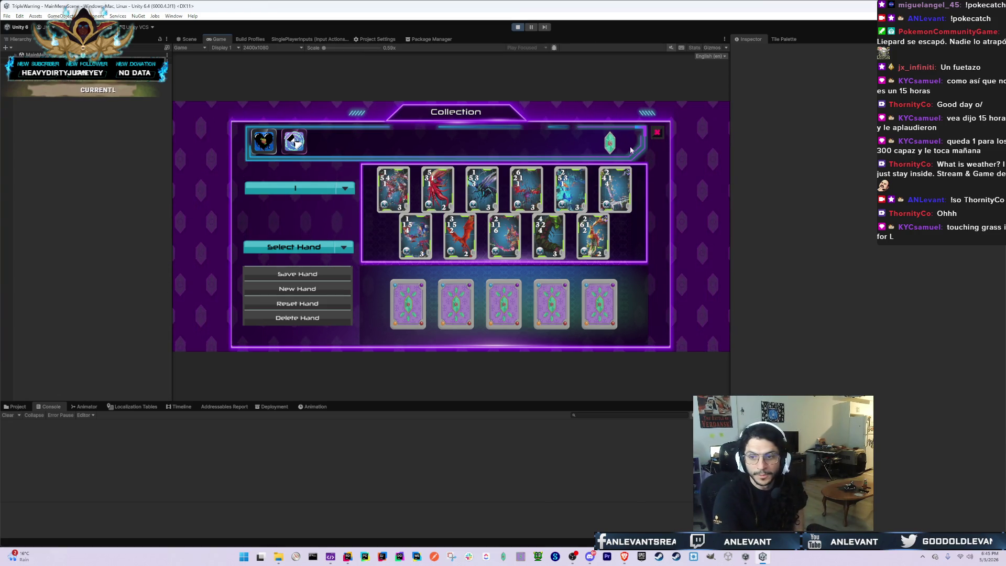
left_click(653, 135)
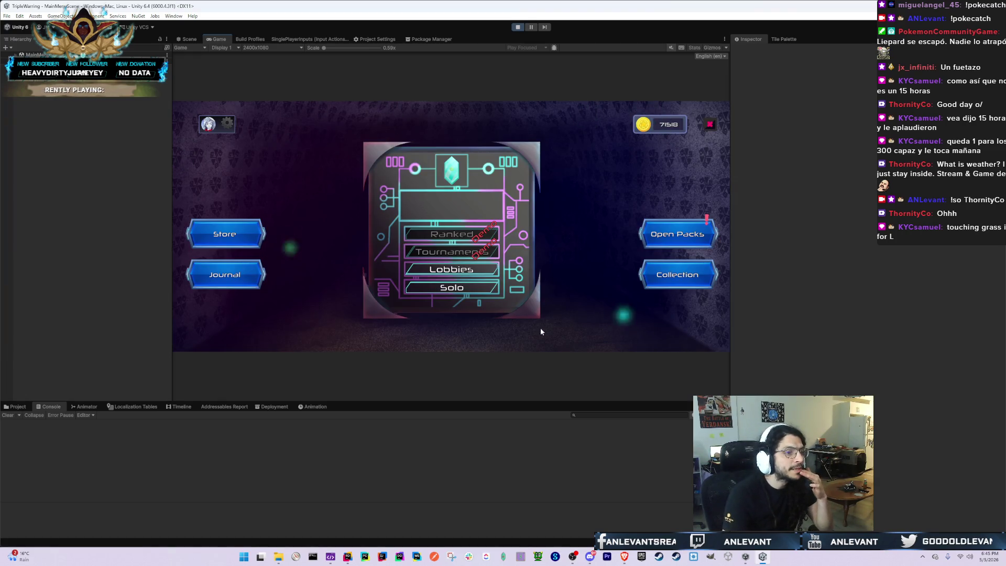
left_click(472, 291)
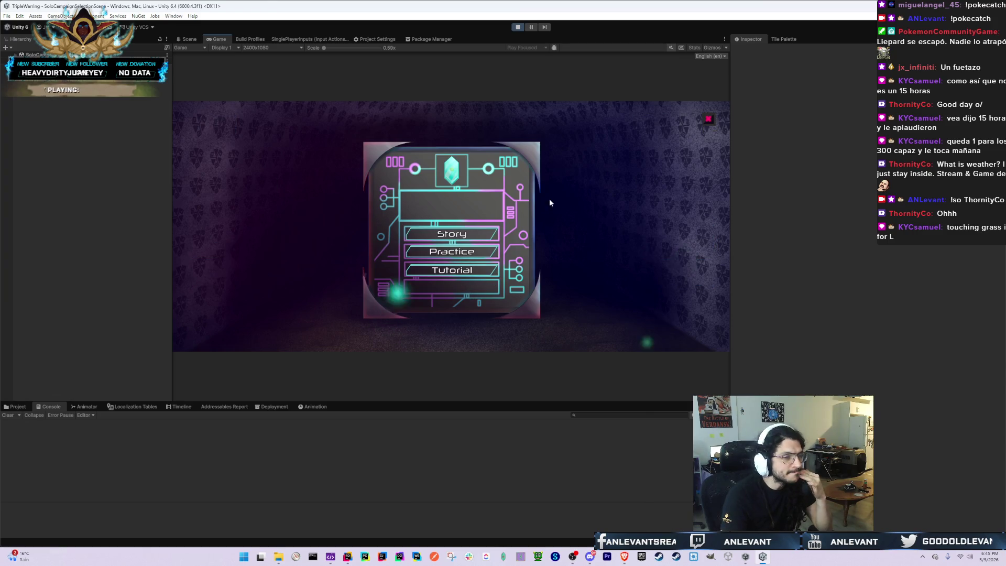
left_click(472, 287)
left_click(699, 275)
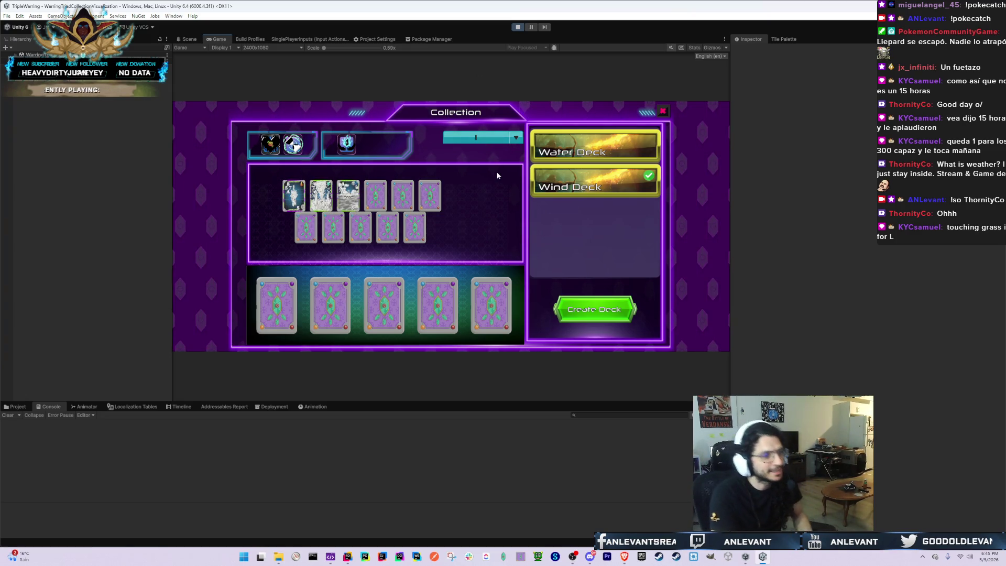
Step: Set the collection level to 3 and read the card ability tooltips
left_click(461, 137)
left_click(459, 163)
left_click(476, 138)
left_click(457, 173)
mouse_move(322, 190)
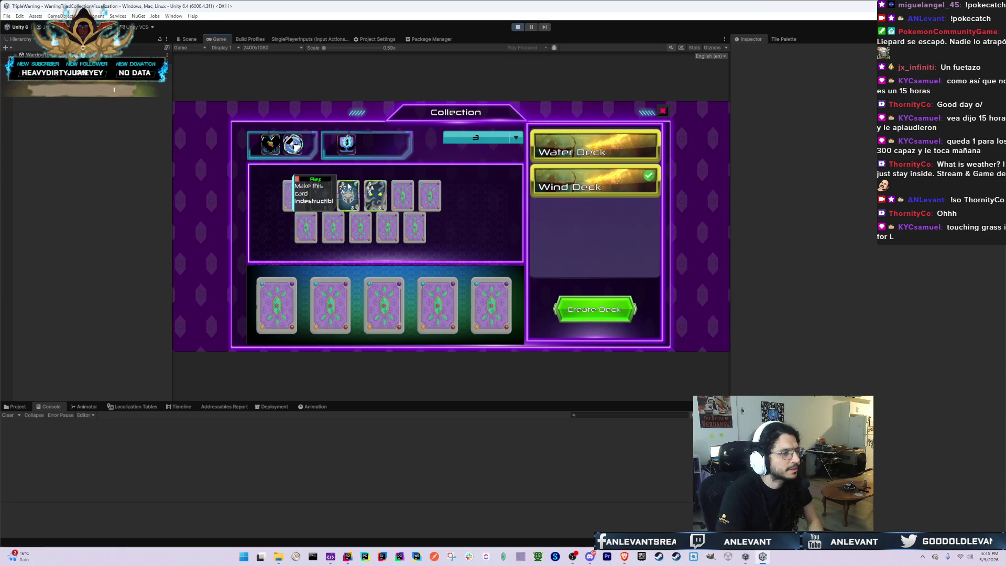
mouse_move(381, 196)
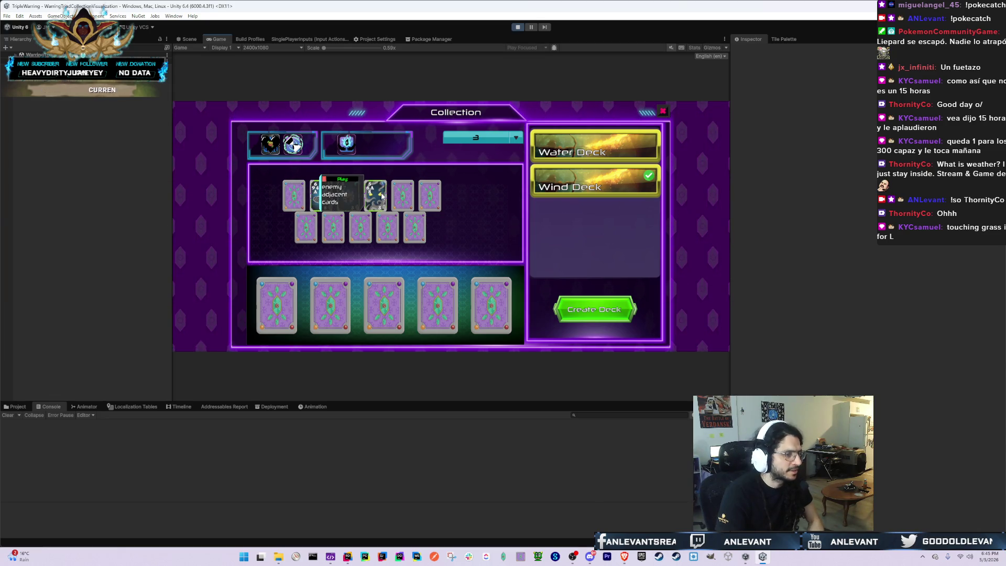
Step: Bring Rider forward with the caret at the end of line 41 in CardDetailsDisplayController
key("alt+Tab")
left_click(732, 208)
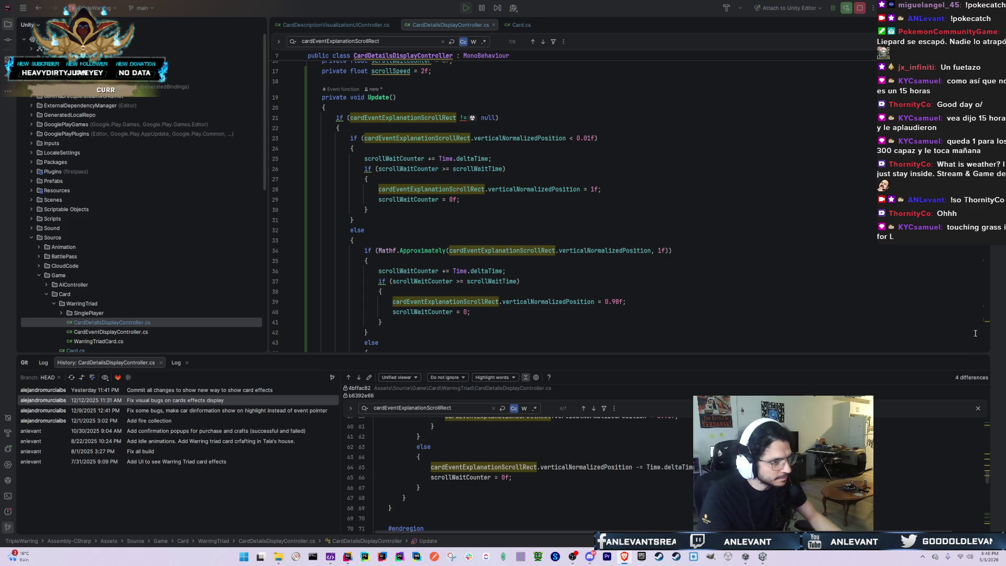
left_click(665, 321)
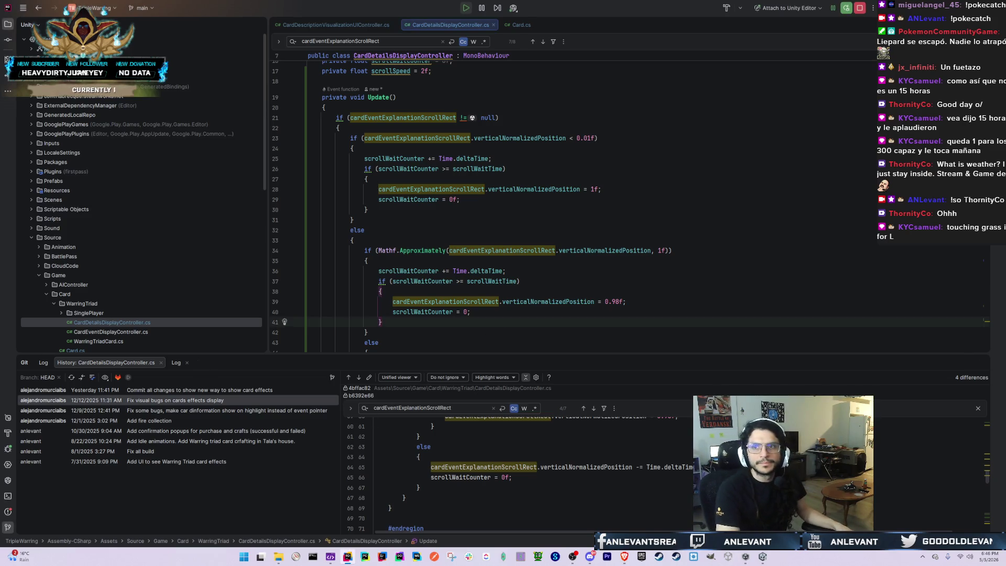
Step: Review the scrolling code around lines 40–41, then bring the Unity game window back
key("alt+Tab")
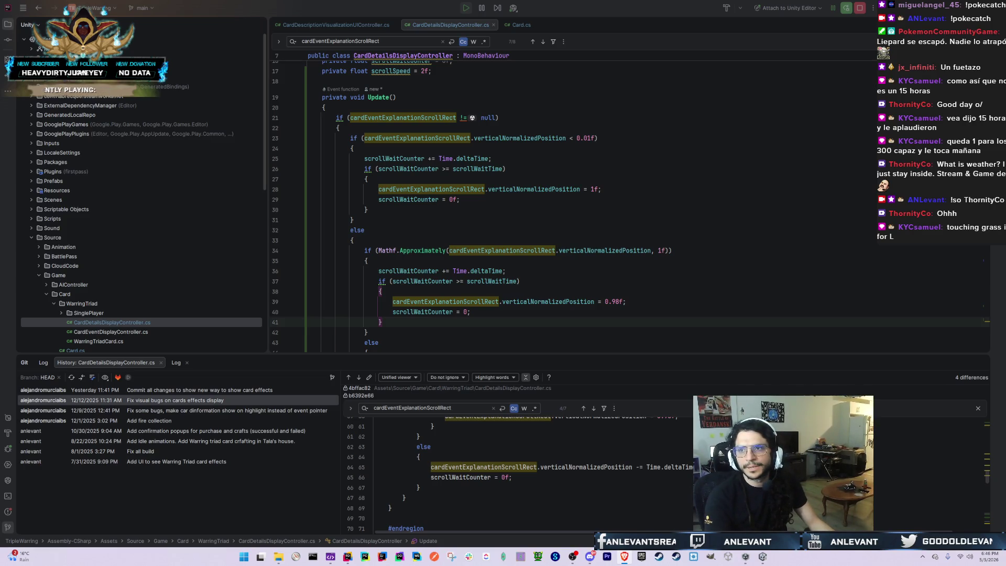
left_click(608, 308)
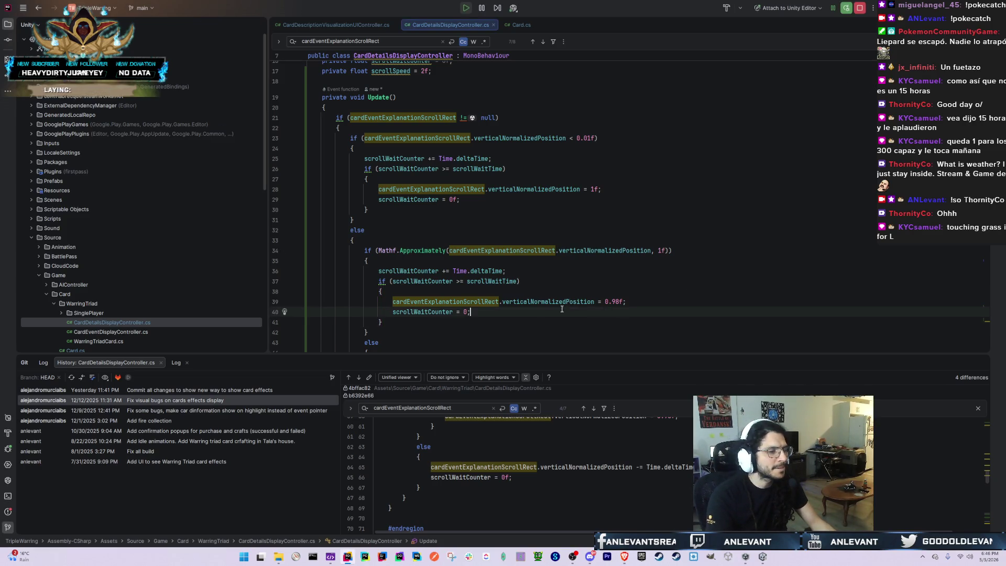
left_click(533, 321)
scroll(531, 318, "down", 10)
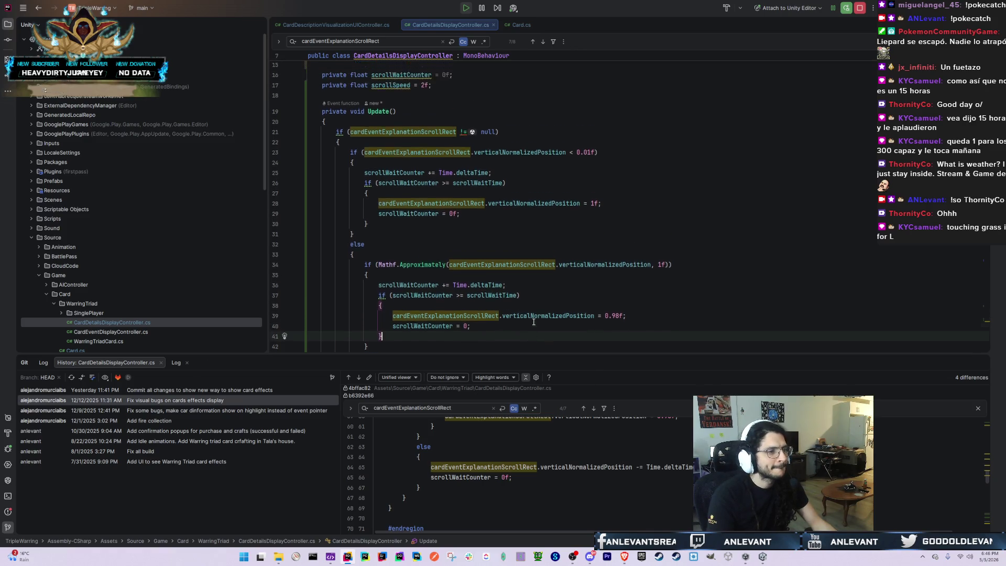
scroll(530, 316, "up", 5)
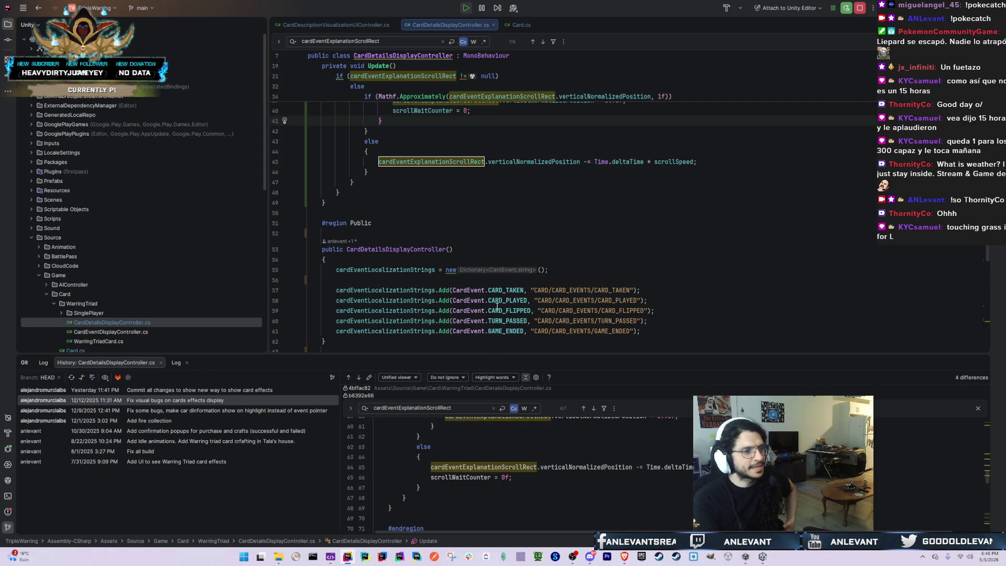
scroll(496, 303, "up", 1)
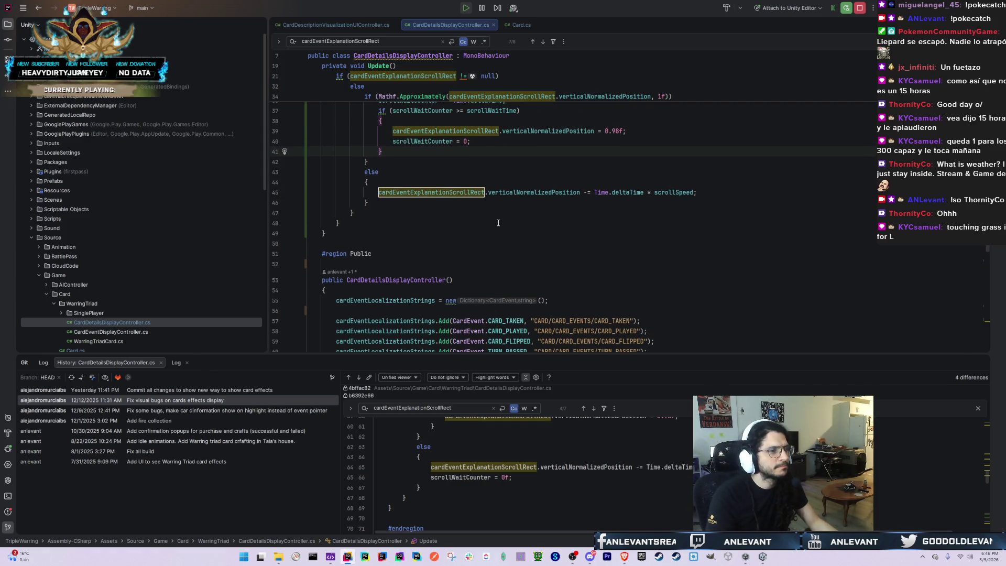
scroll(498, 223, "up", 2)
scroll(498, 222, "up", 10)
key("alt+Tab")
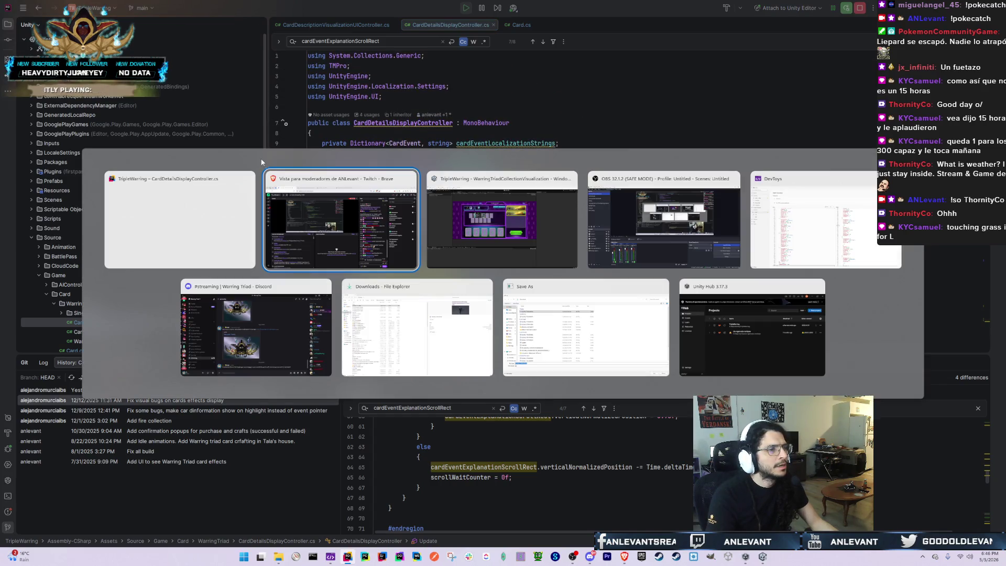
left_click(478, 239)
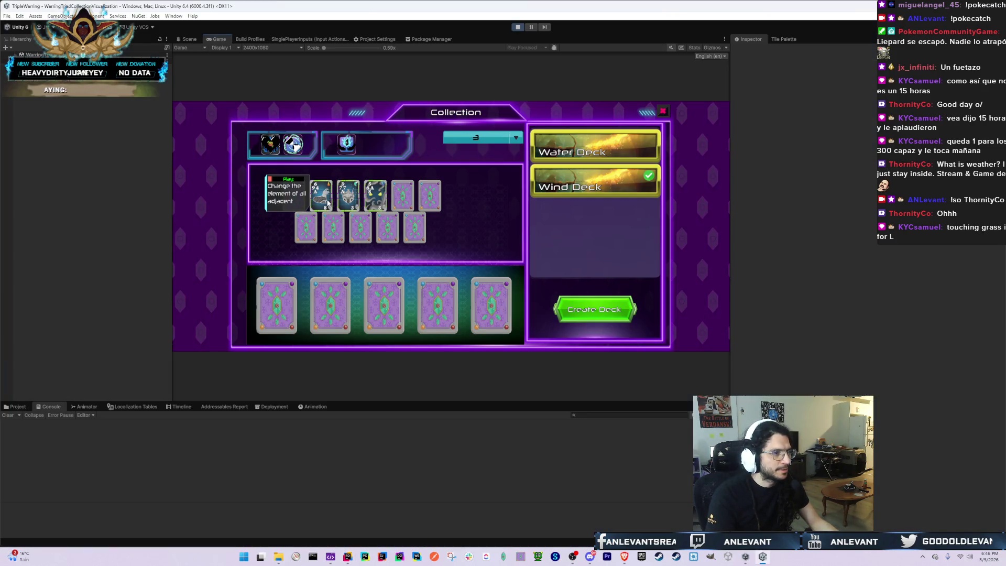
Step: Select a card, remove the line 295 breakpoint, resume, and widen the Game view
left_click(328, 203)
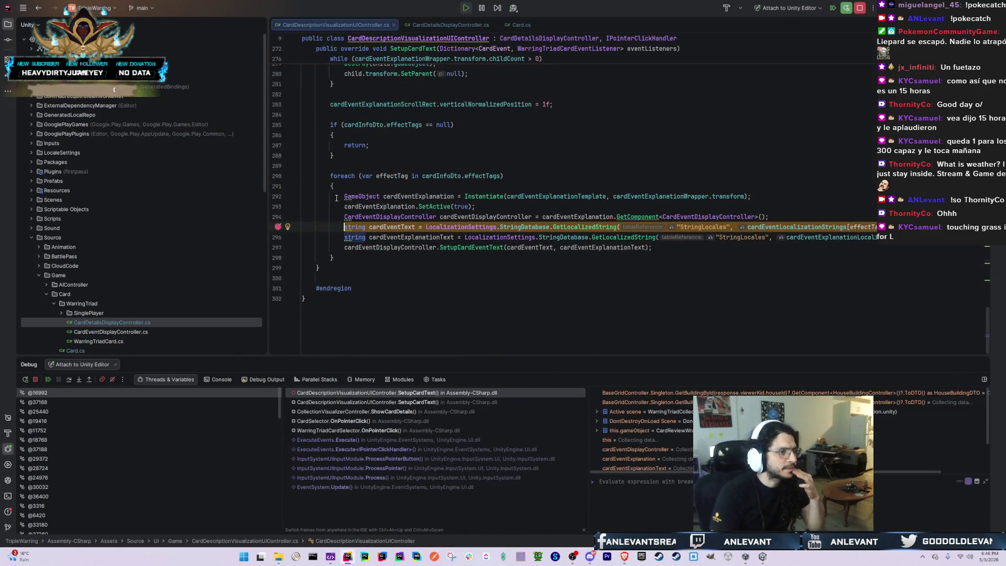
left_click(278, 226)
left_click(48, 379)
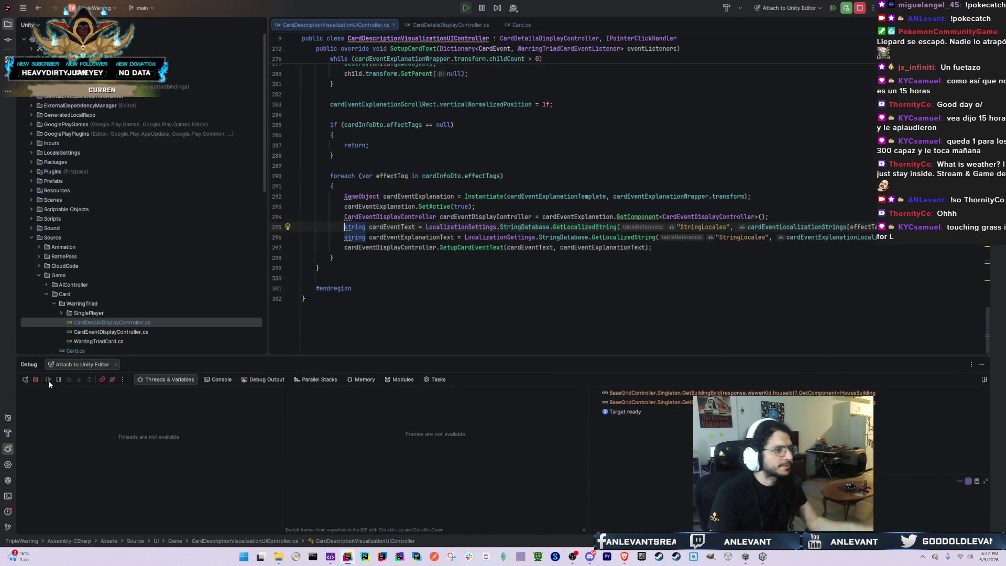
key("alt+Tab")
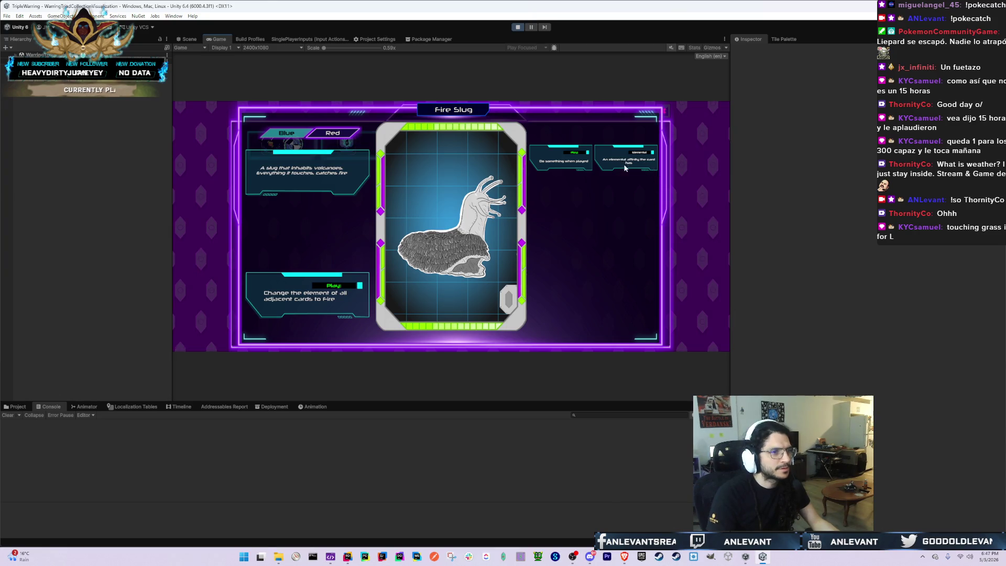
left_click_drag(731, 184, 937, 178)
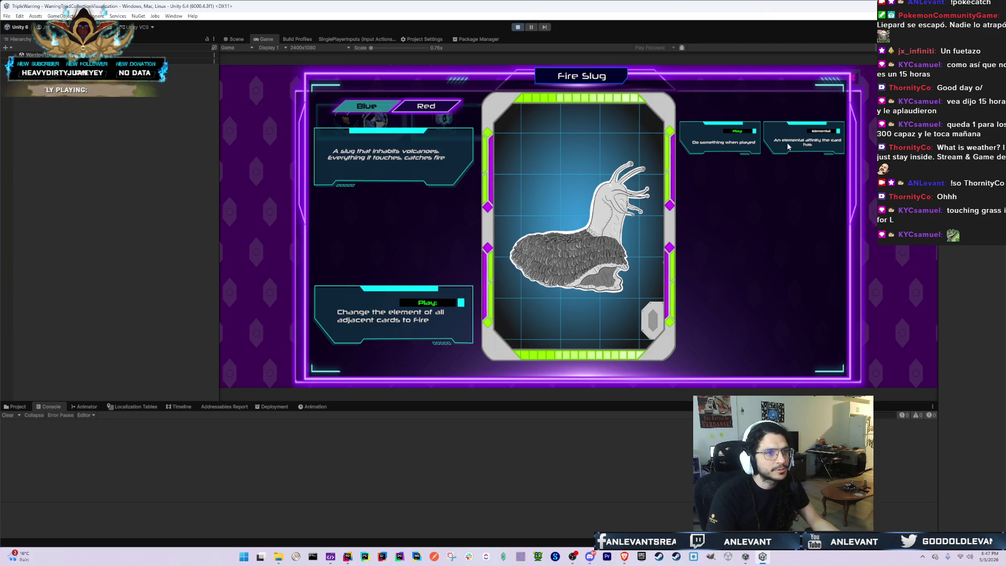
Step: Stop Play mode and show the Project Settings Environments page
left_click(518, 27)
left_click(419, 39)
left_click(296, 39)
left_click(409, 40)
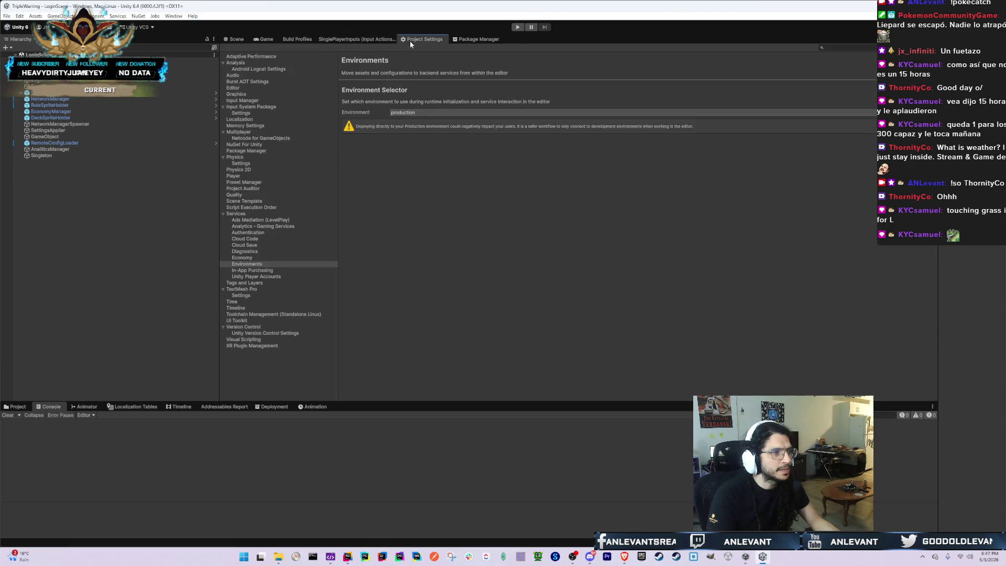
Step: Look over the SinglePlayerInputs input actions, then show the Windows Build Profiles page
left_click(375, 39)
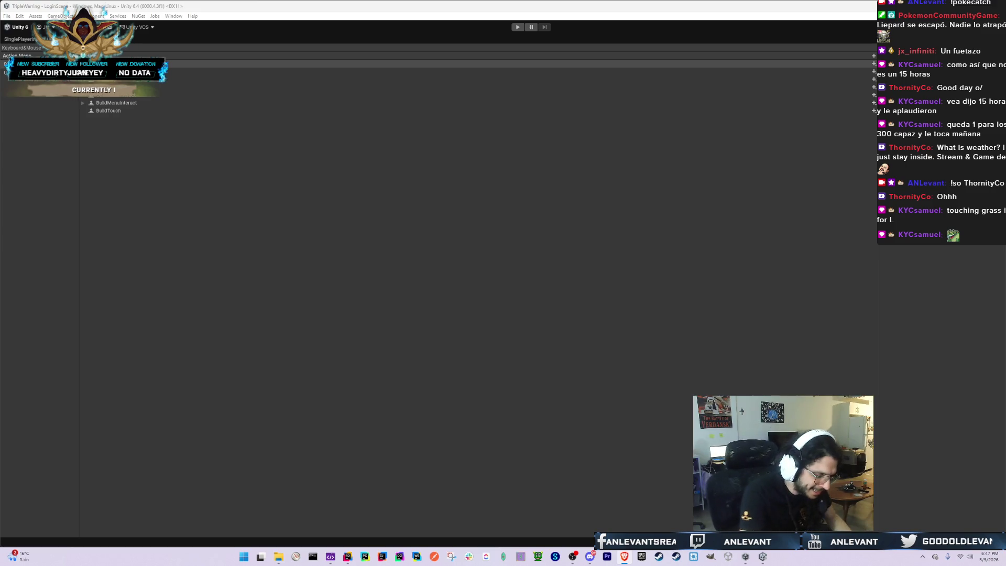
key("alt+Tab")
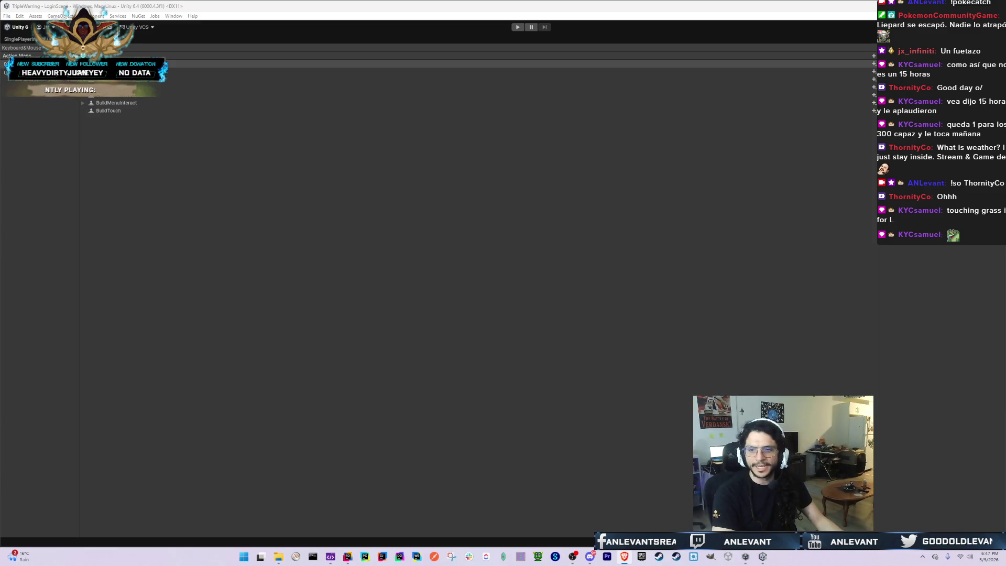
key("alt+Tab")
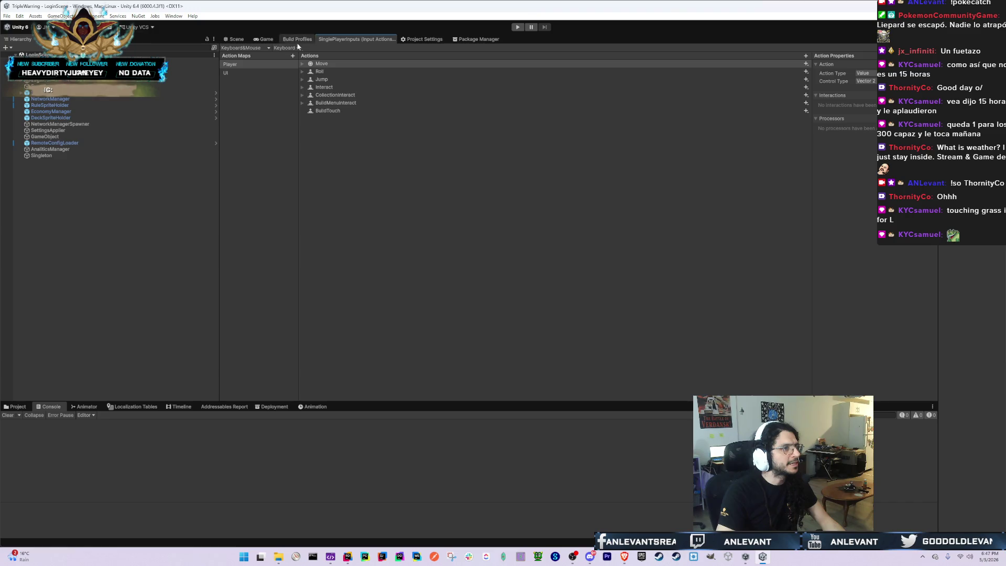
left_click(297, 40)
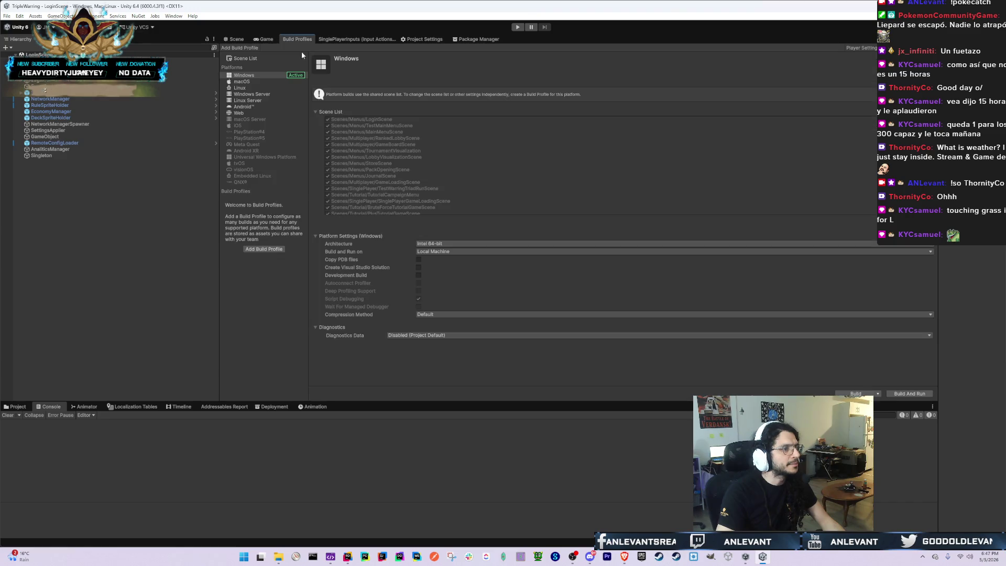
Step: Build the Windows player into the Client output folder
left_click(910, 394)
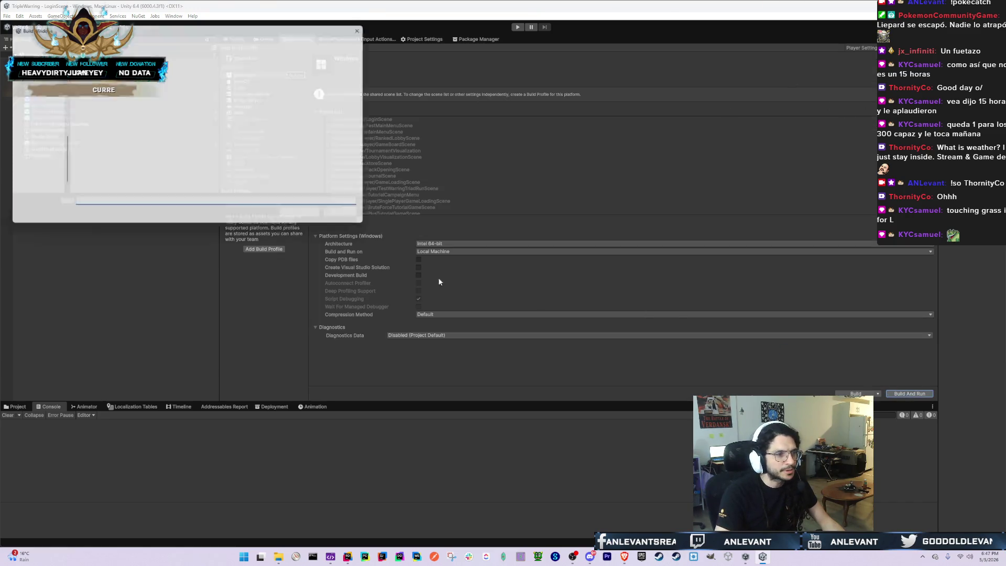
left_click(308, 218)
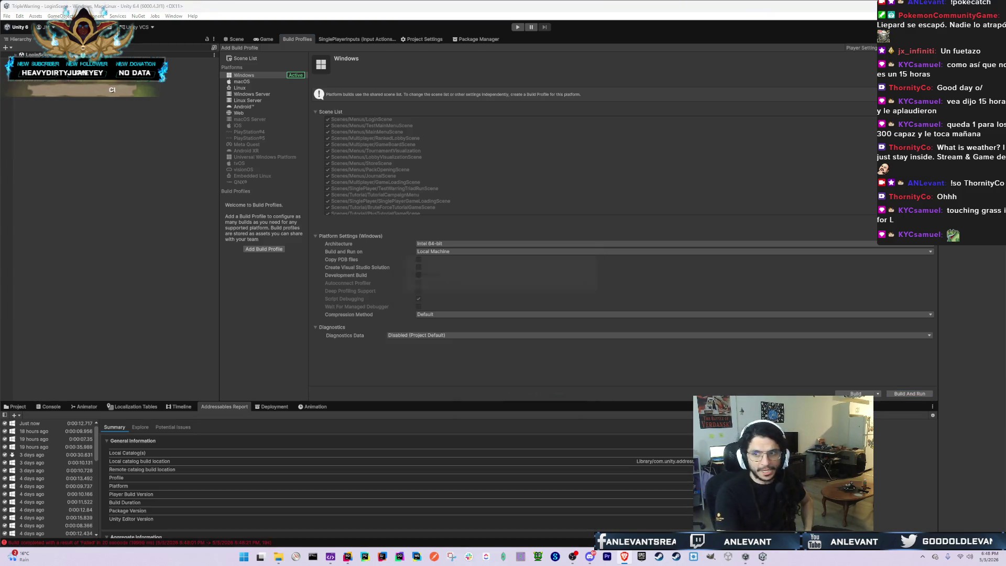
Step: Inspect the failed build message's details in the Console log
left_click(51, 407)
left_click(9, 408)
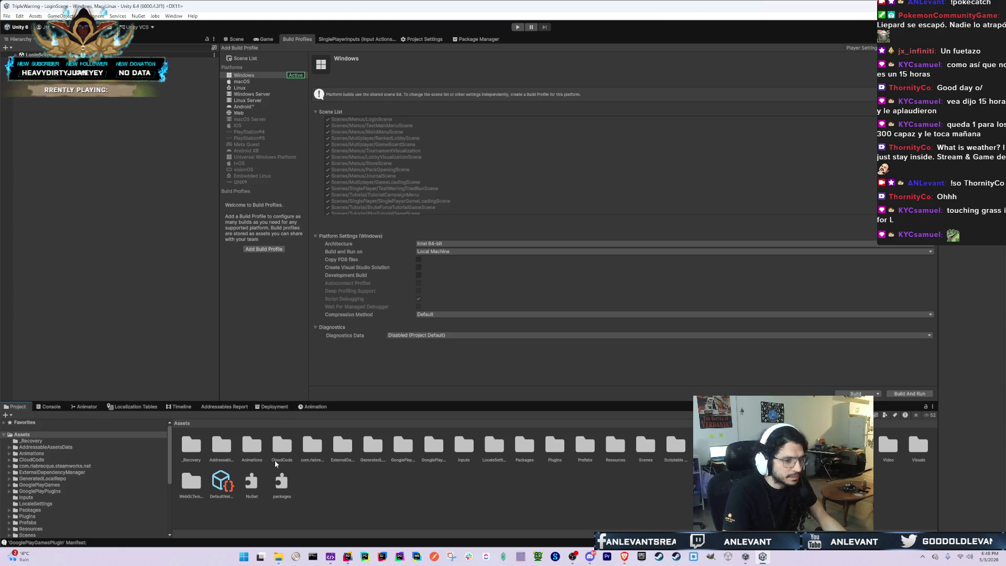
left_click(50, 407)
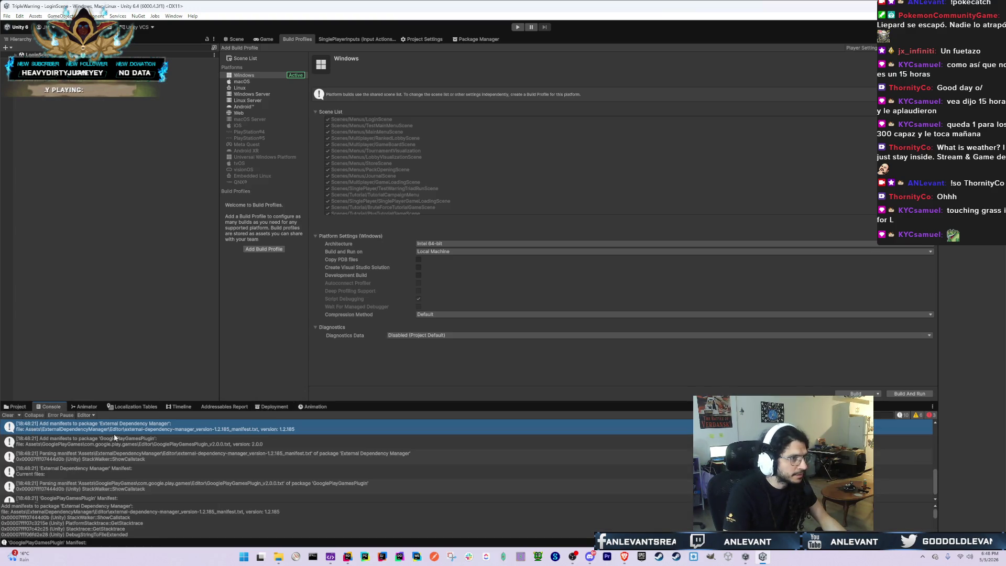
scroll(174, 479, "down", 1)
scroll(174, 477, "up", 5)
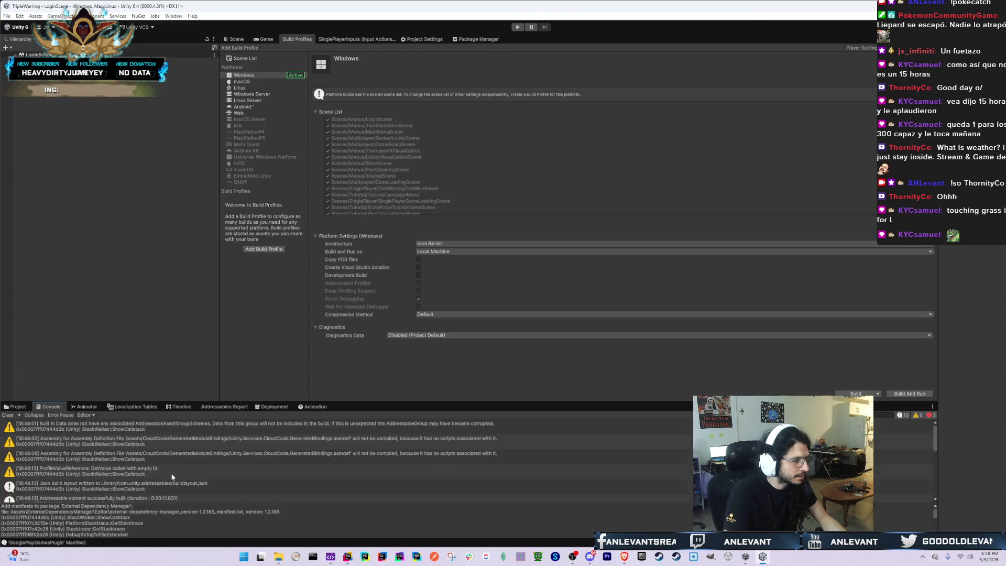
left_click(128, 454)
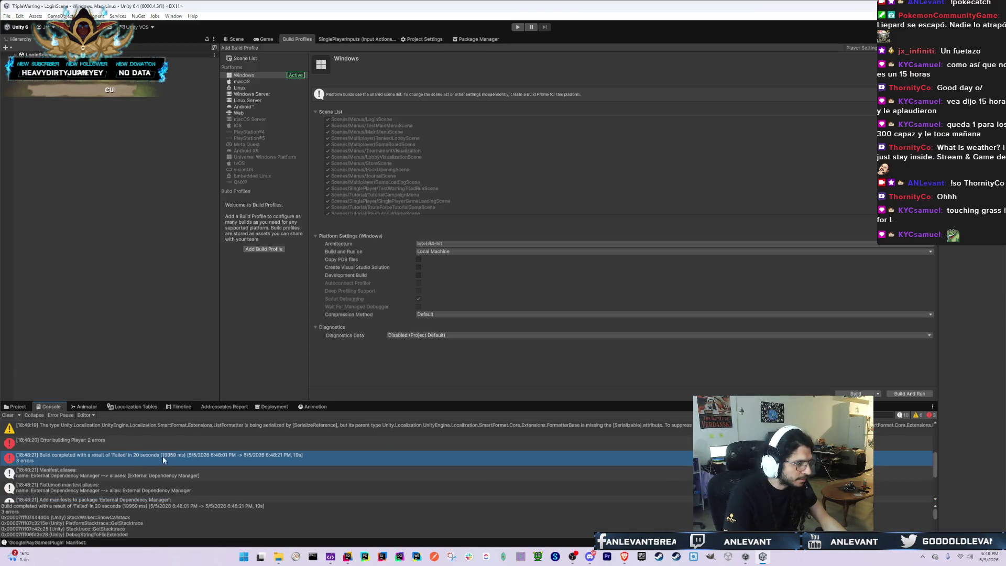
scroll(219, 529, "down", 5)
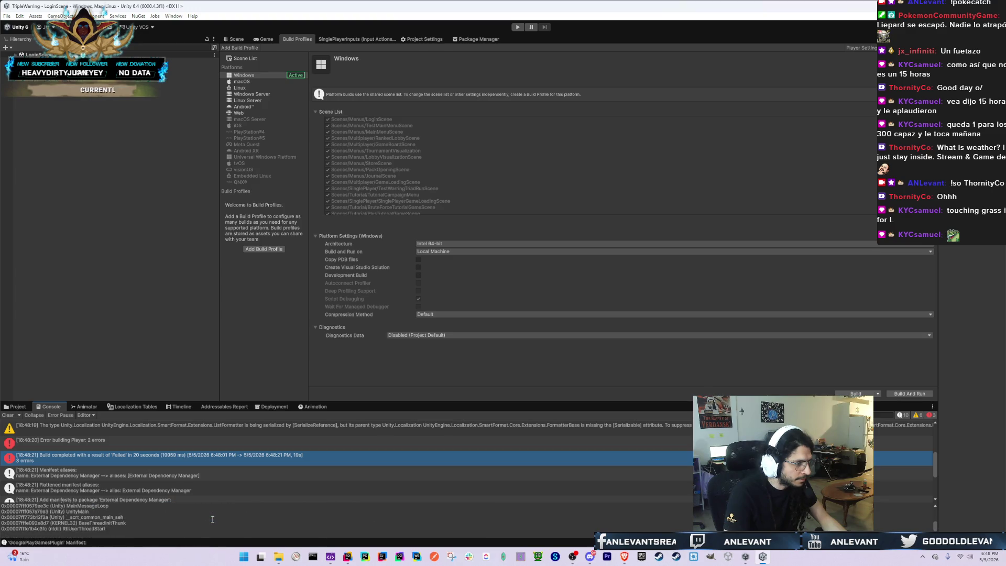
scroll(213, 520, "up", 5)
scroll(164, 452, "up", 5)
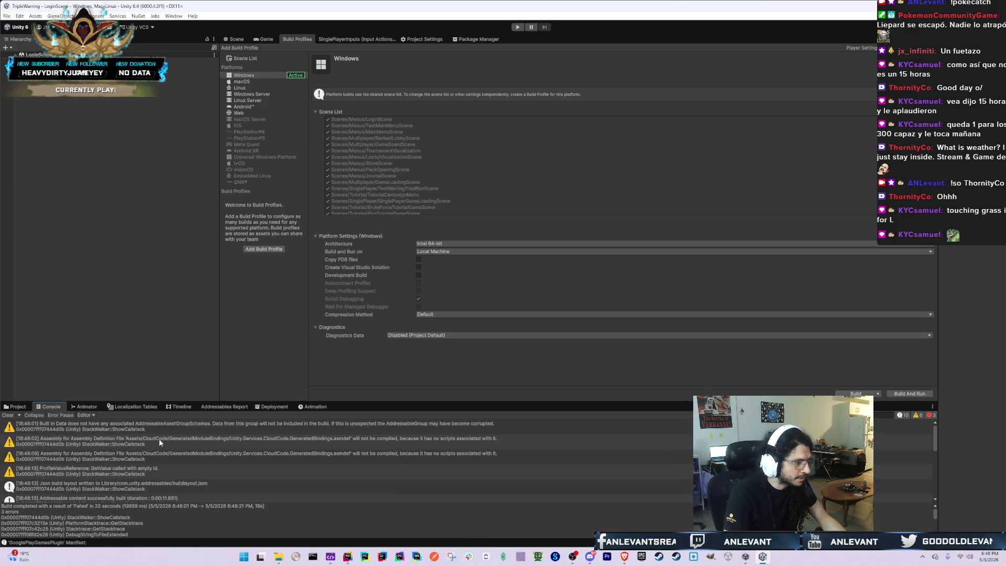
Step: Clear the Console and rerun the Windows Build And Run, confirming the output folder
left_click(7, 415)
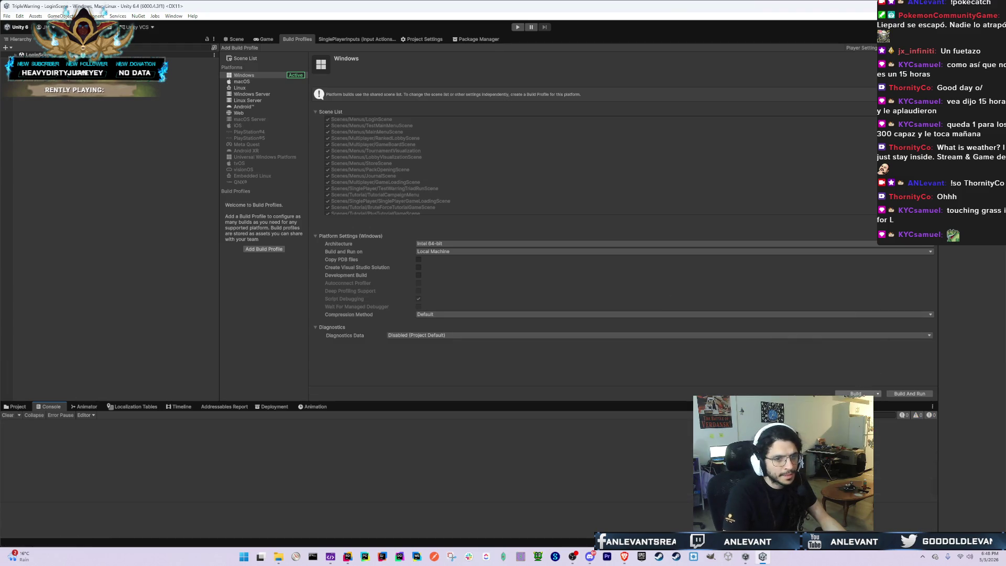
left_click(909, 393)
left_click(294, 216)
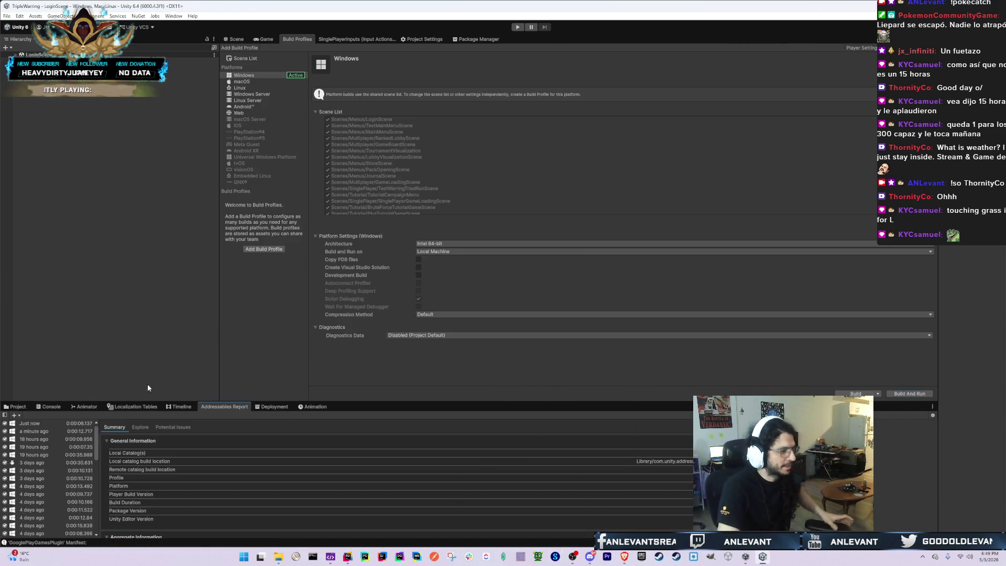
Step: Check the Console log after the build, then switch to JetBrains Rider
left_click(52, 406)
scroll(79, 466, "up", 5)
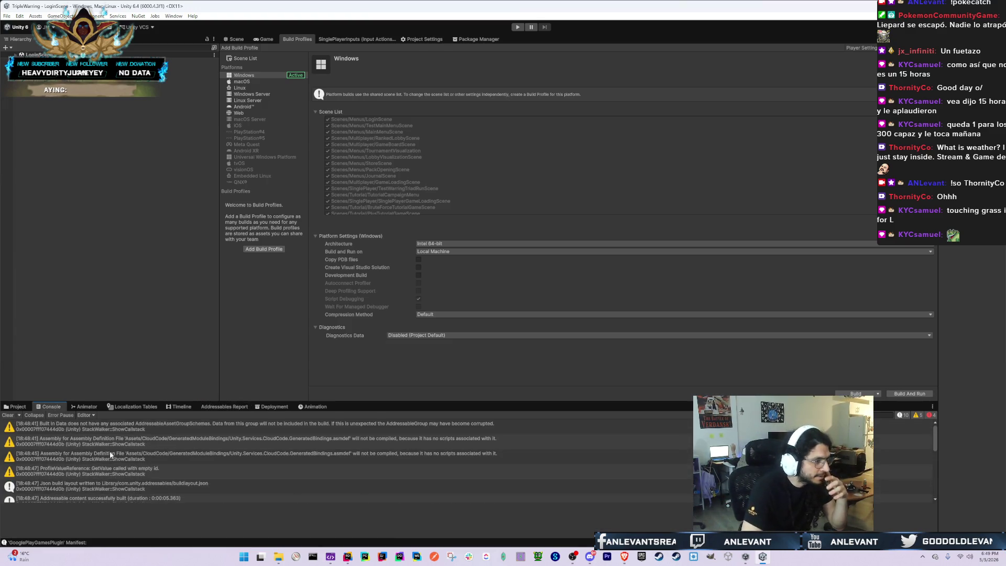
key("alt+Tab")
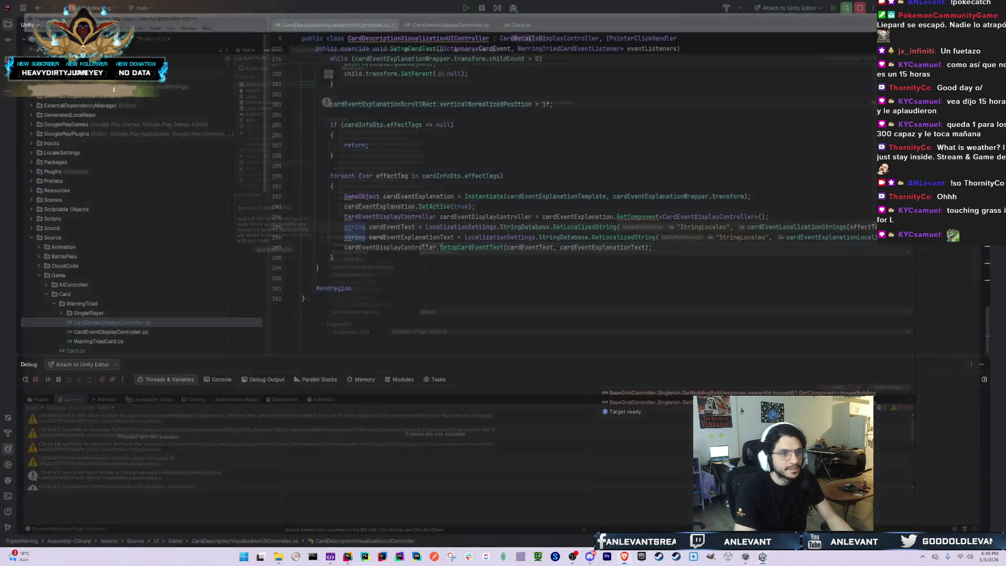
Step: Review SetupCardText in CardDescriptionVisualizationUIController.cs, then switch to Unity Hub's project list
key("alt+Tab")
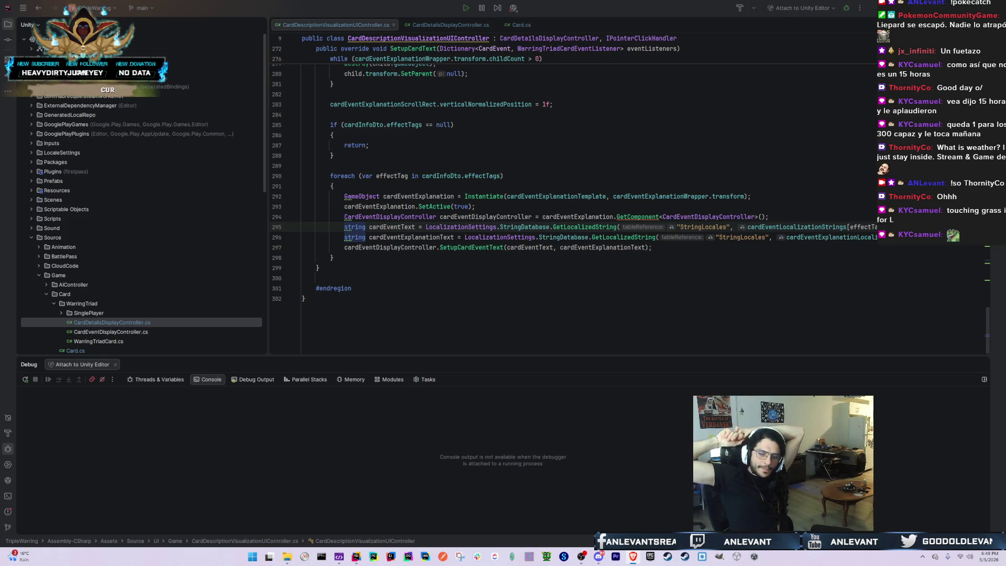
key("alt+Tab")
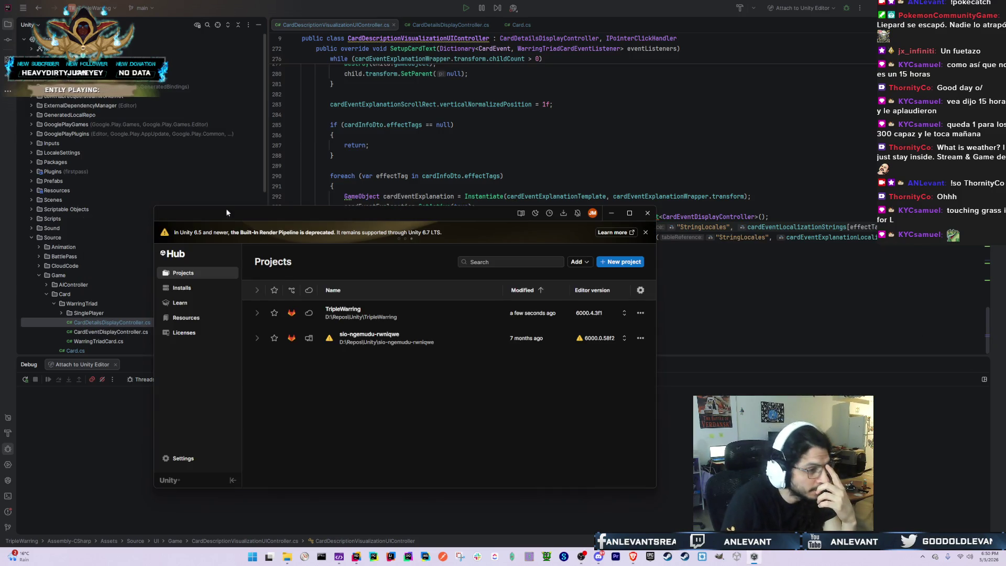
Step: Launch the TripleWarring project (editor 6000.4.3f1) from Unity Hub's Projects list
left_click(442, 314)
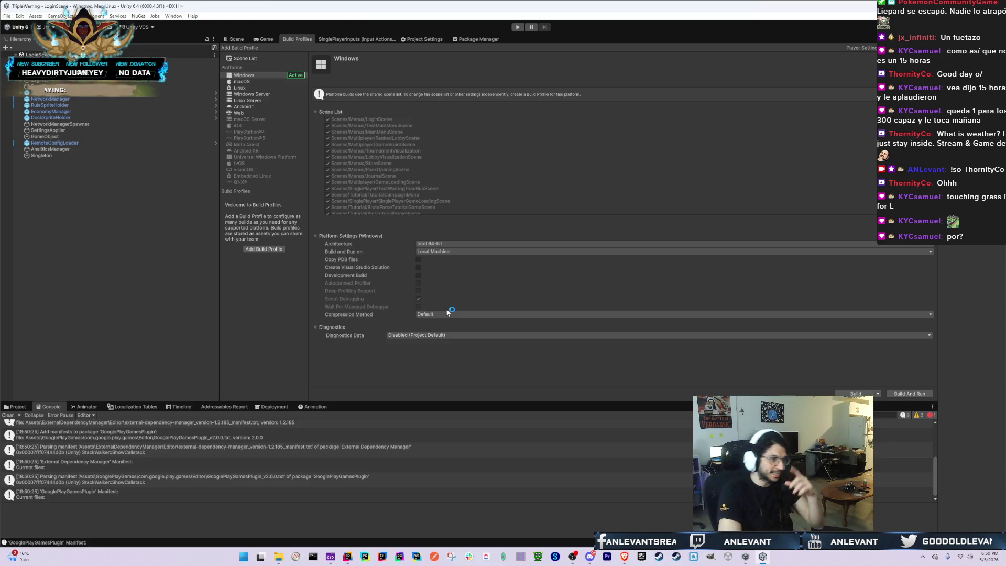
Step: Clear the remaining Console errors and start a Windows Build And Run targeting the Client folder
left_click(9, 416)
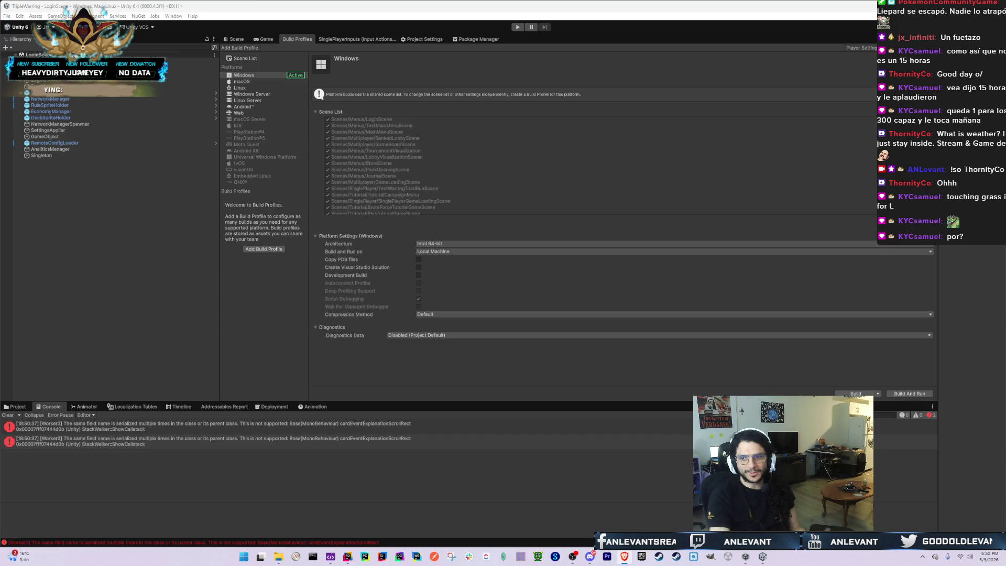
left_click(8, 415)
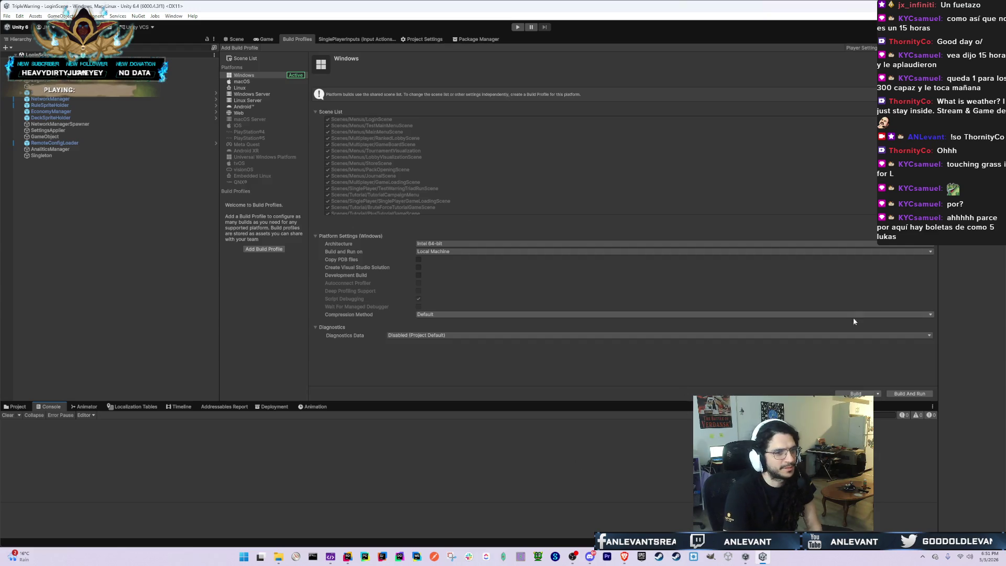
left_click(910, 391)
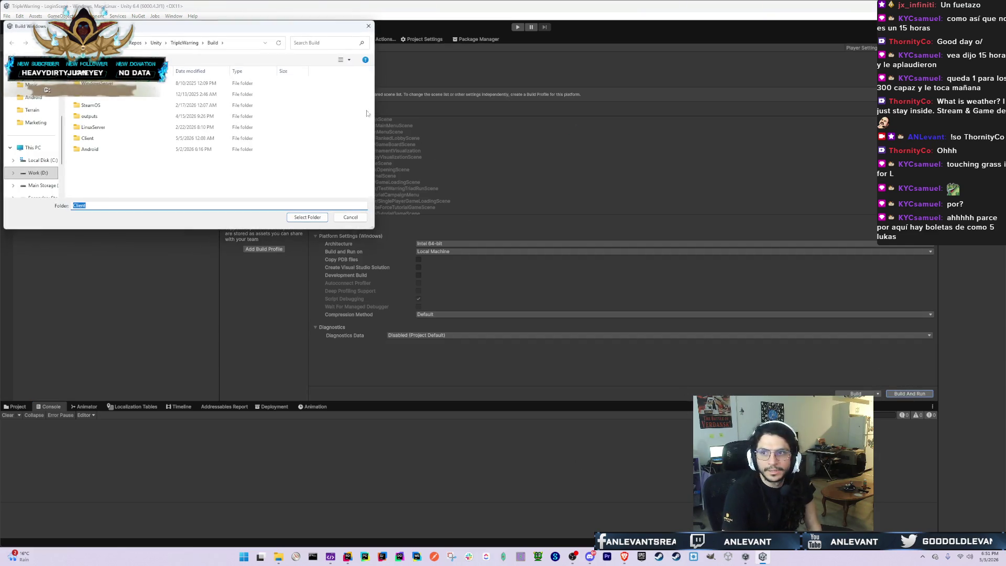
Step: Build the Windows player into the Client folder and check the Console, Project and Game views
left_click(307, 217)
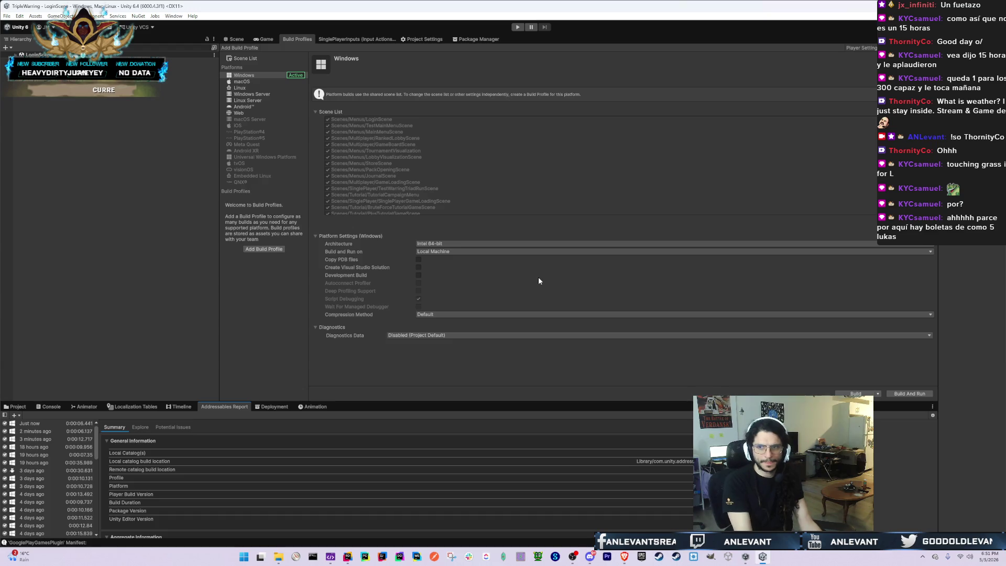
left_click(57, 407)
left_click(19, 407)
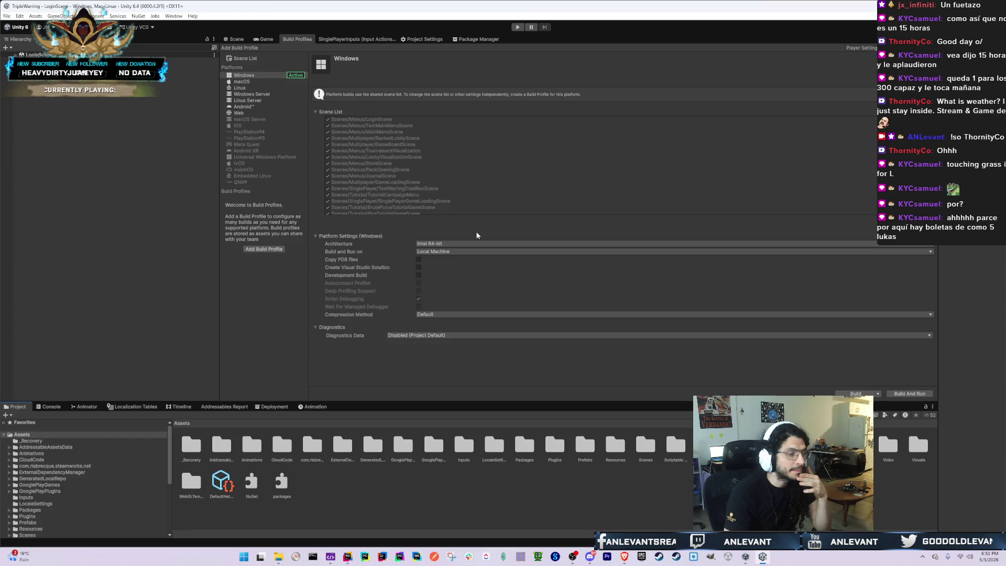
left_click(50, 406)
left_click(16, 407)
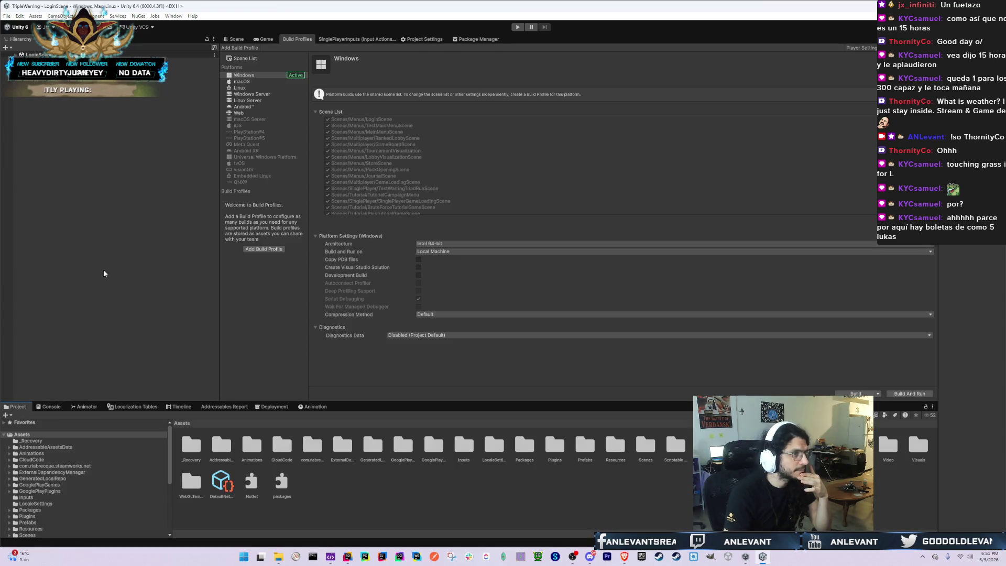
left_click(265, 39)
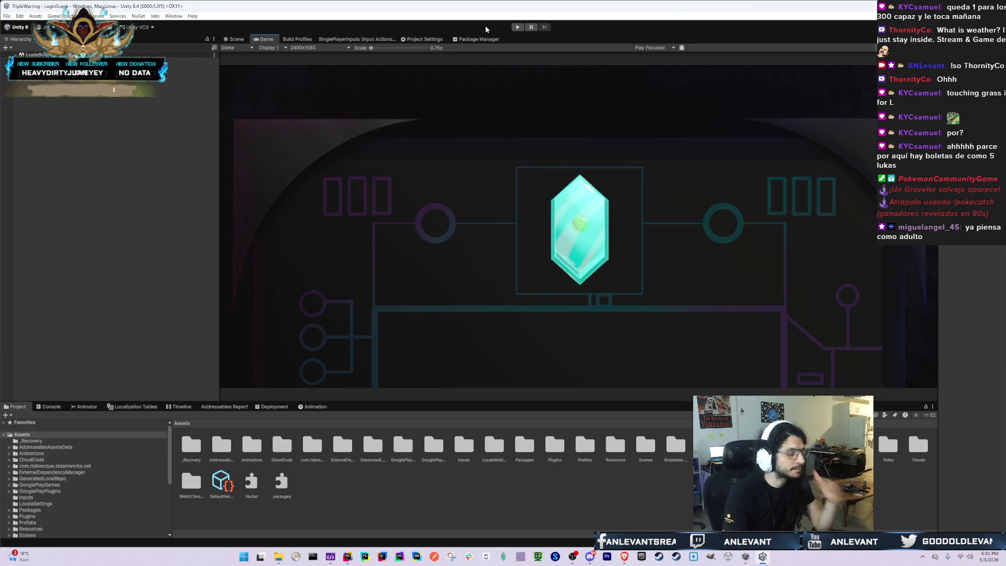
key("alt+Tab")
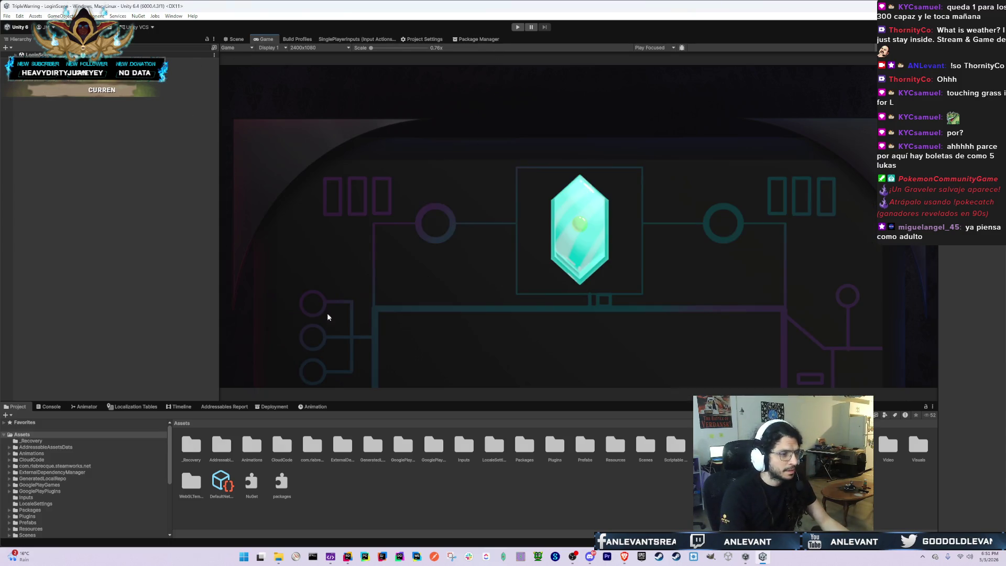
left_click(51, 406)
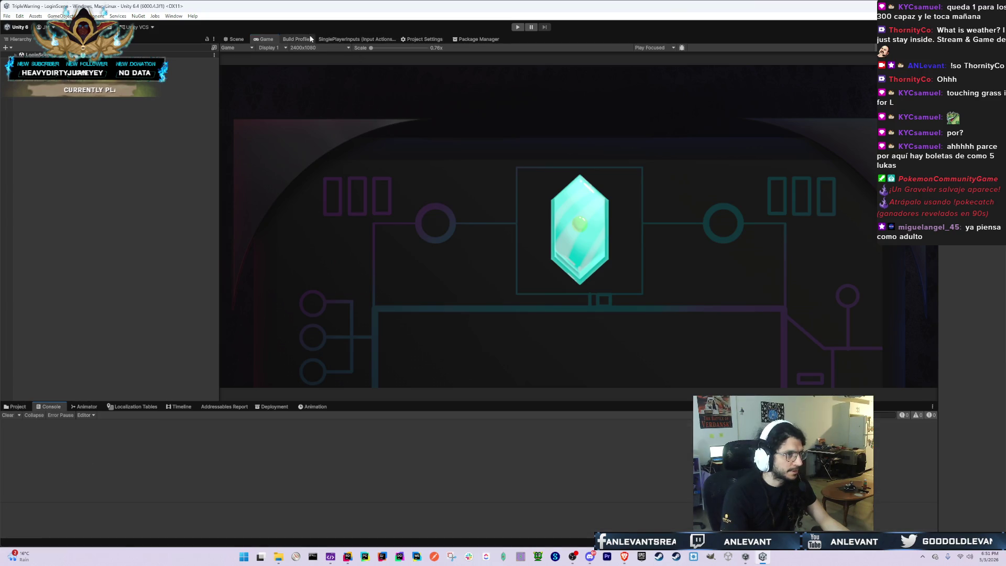
Step: Run Build And Run again from Build Profiles, confirming the Client output folder
left_click(297, 40)
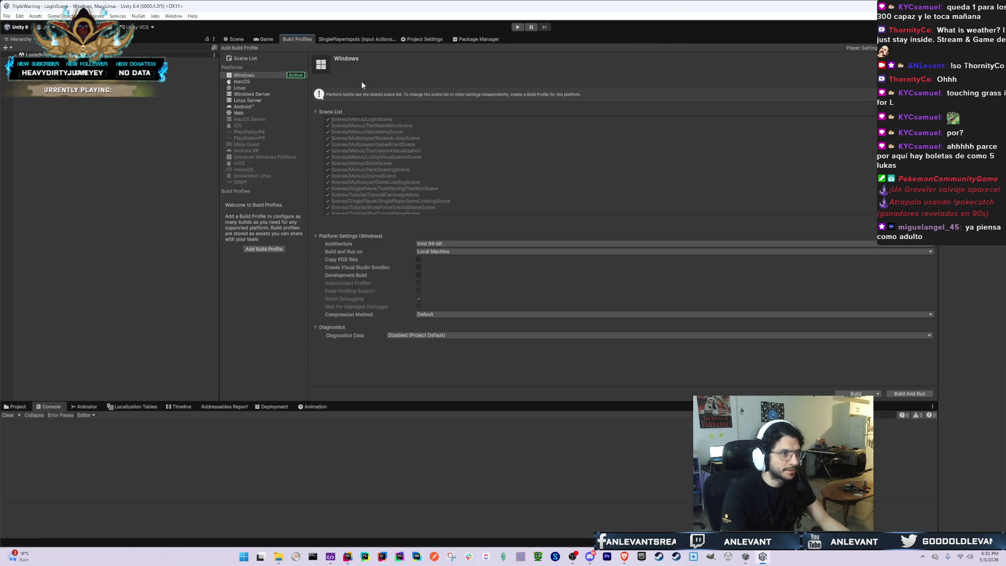
left_click(901, 394)
left_click(292, 219)
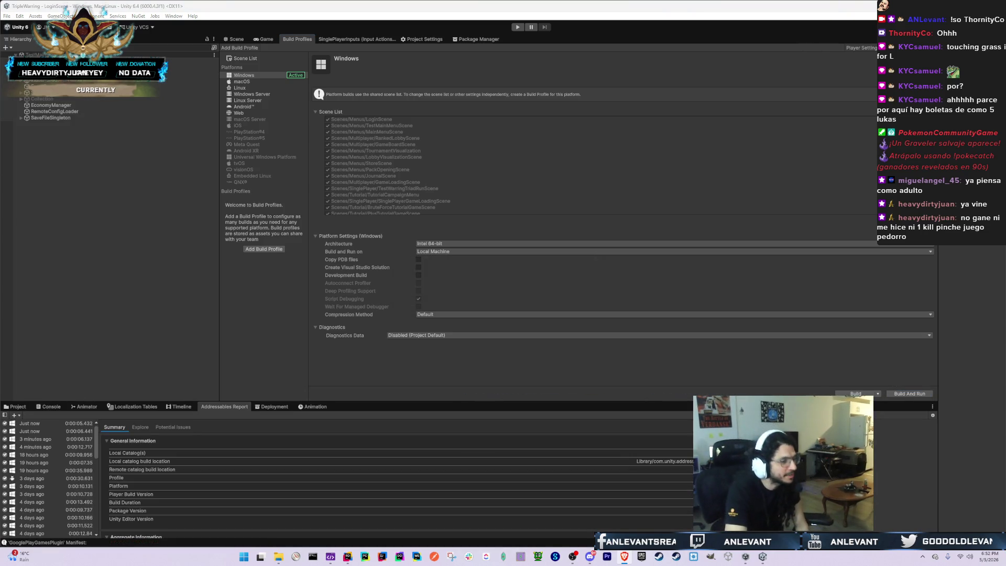
Step: Inspect the duplicate serialized cardEventExplanationScrollRect field error, then open CardDetailsDisplayController.cs in Rider
left_click(52, 406)
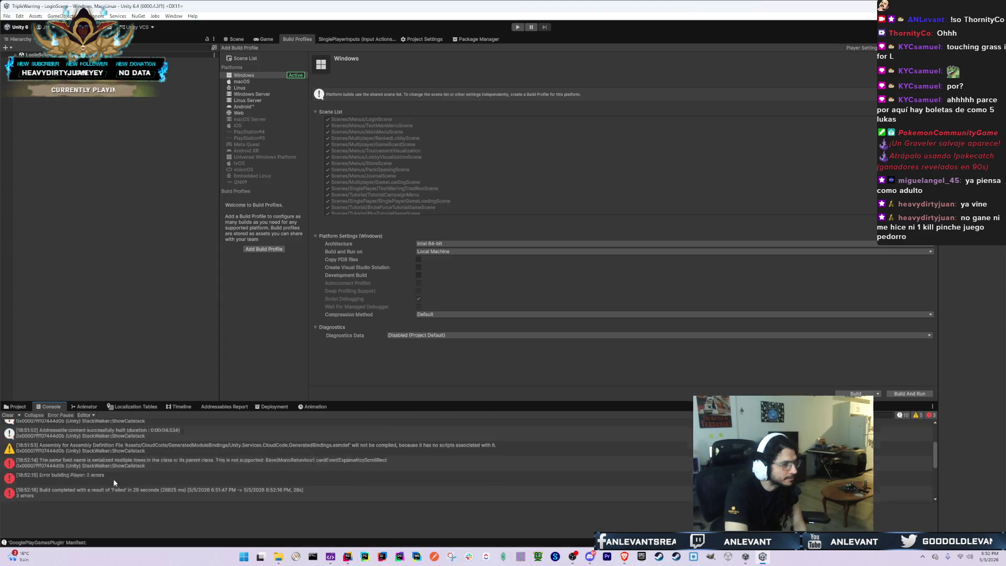
left_click(124, 443)
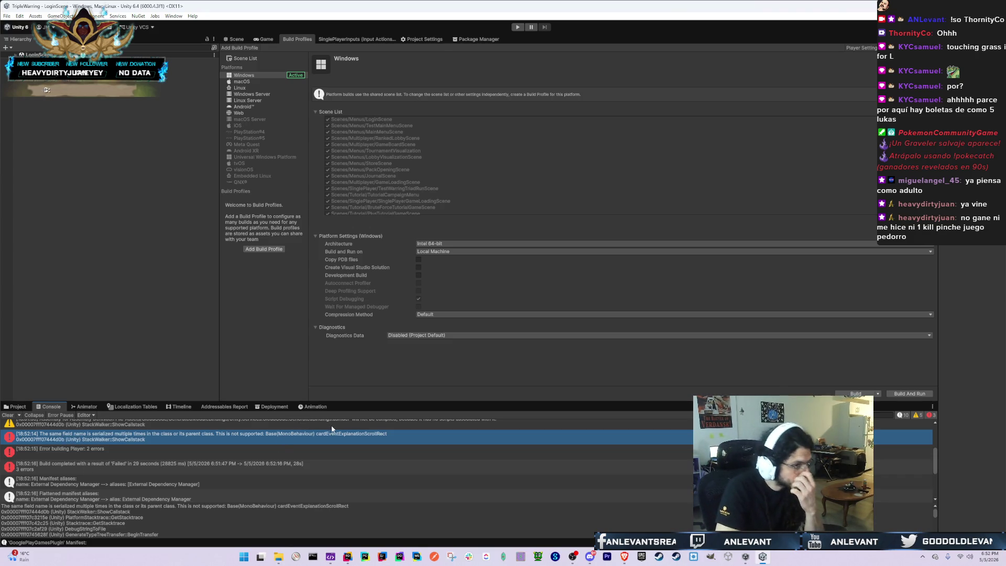
key("alt+Tab")
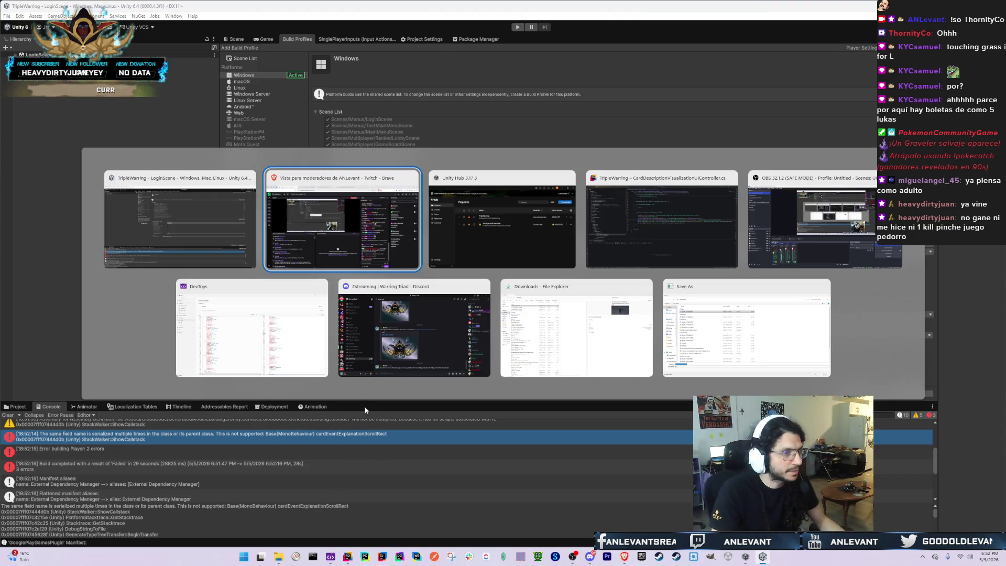
key("alt+Tab")
key("alt+Tab")
left_click(449, 24)
Step: Delete the cardEventExplanationScrollRect field from CardDescriptionVisualizationUIController.cs
scroll(524, 209, "up", 10)
left_click(335, 24)
scroll(573, 290, "up", 20)
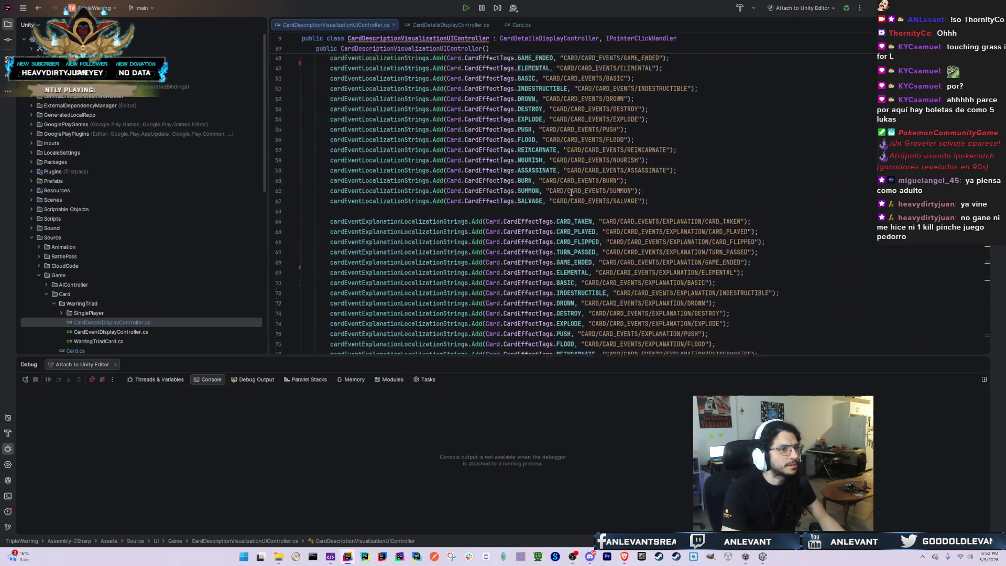
scroll(571, 192, "up", 10)
key("End")
key("shift+Down")
key("shift+Down")
key("BackSpace")
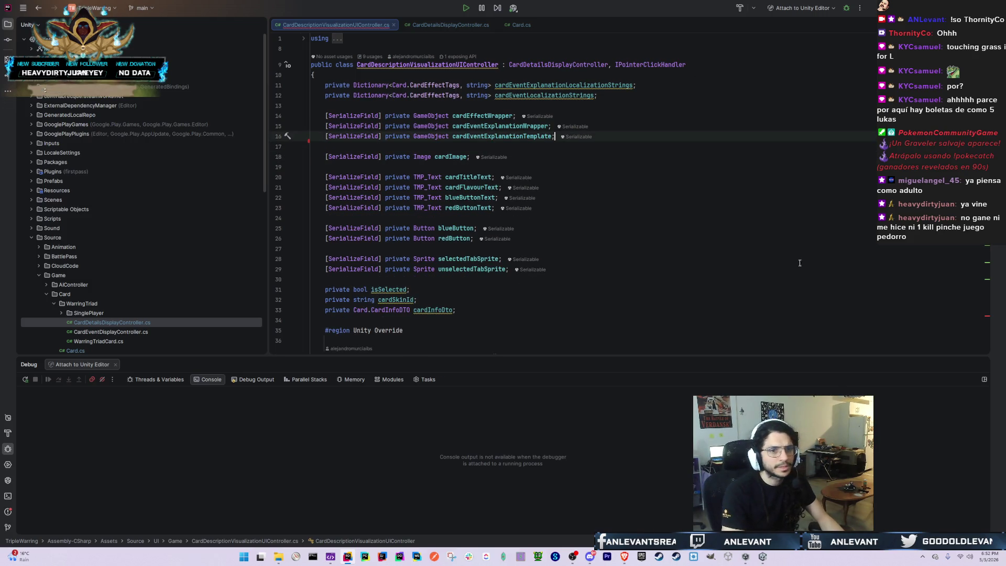
Step: Remove the field's verticalNormalizedPosition reset line and return to Unity to recompile
key("F2")
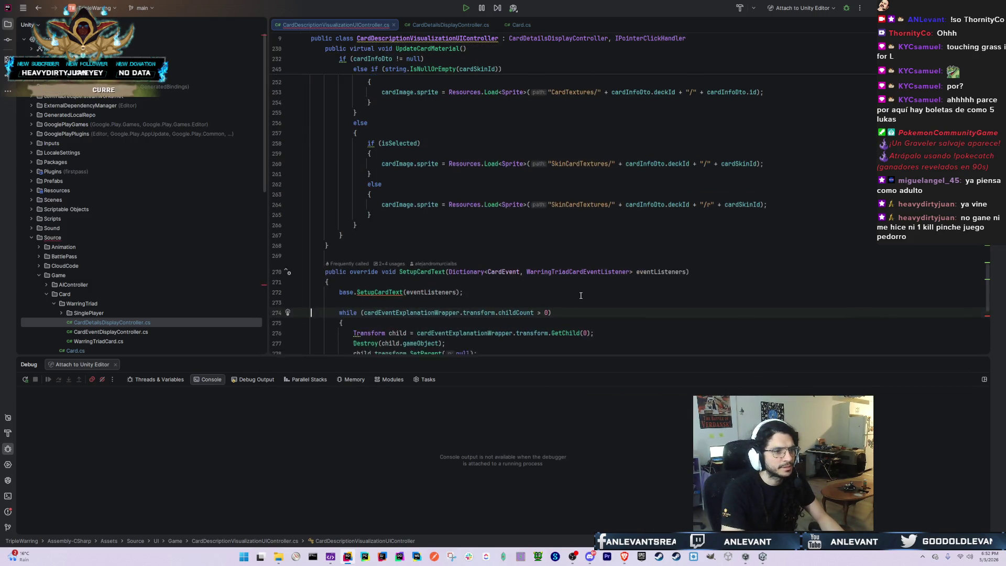
scroll(586, 294, "down", 3)
left_click(599, 157)
key("shift+Up")
key("shift+Up")
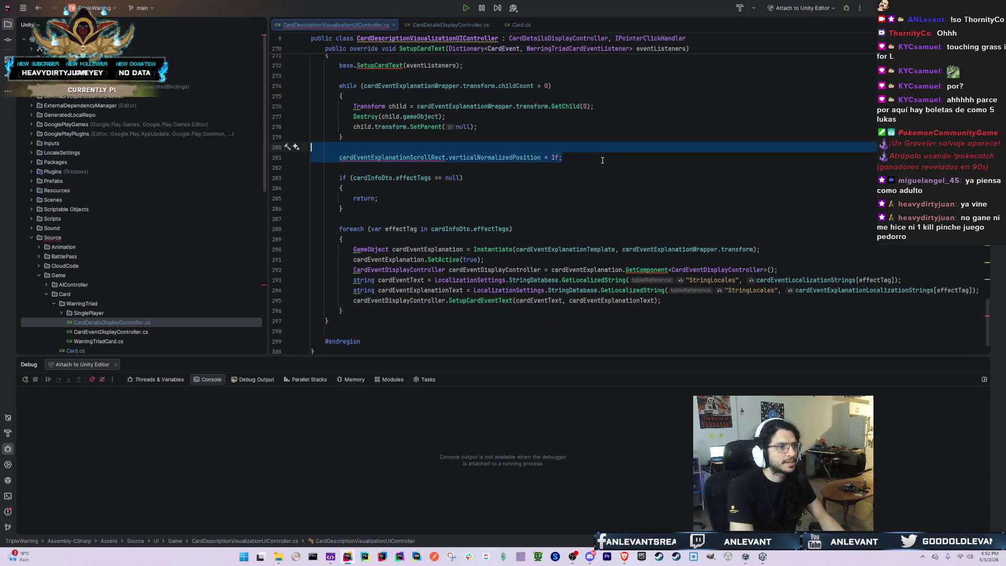
key("BackSpace")
left_click(311, 157)
key("alt+Tab")
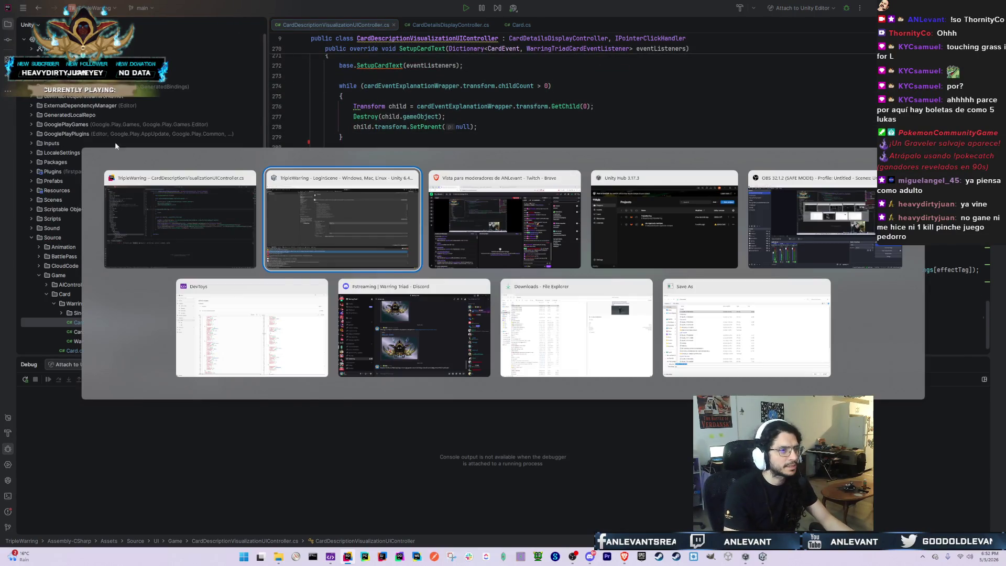
key("alt+Tab")
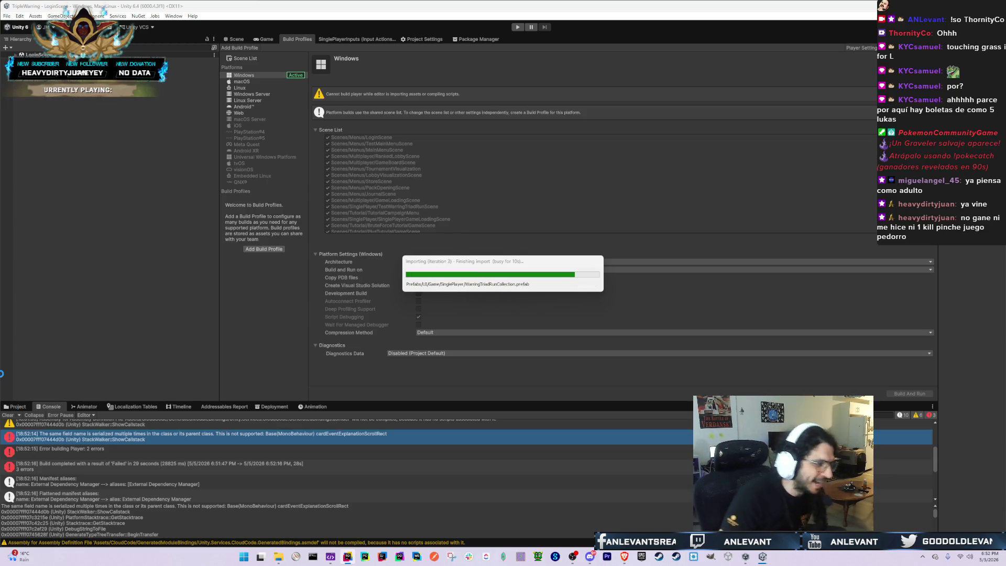
Step: Clear the Console and start a Windows Build And Run with the Client folder proposed
left_click(7, 415)
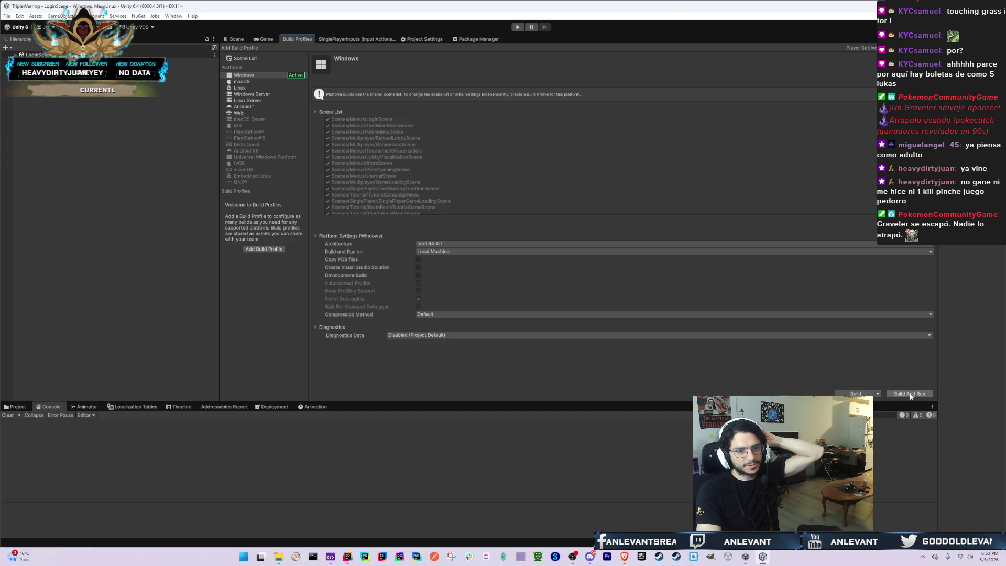
left_click(909, 394)
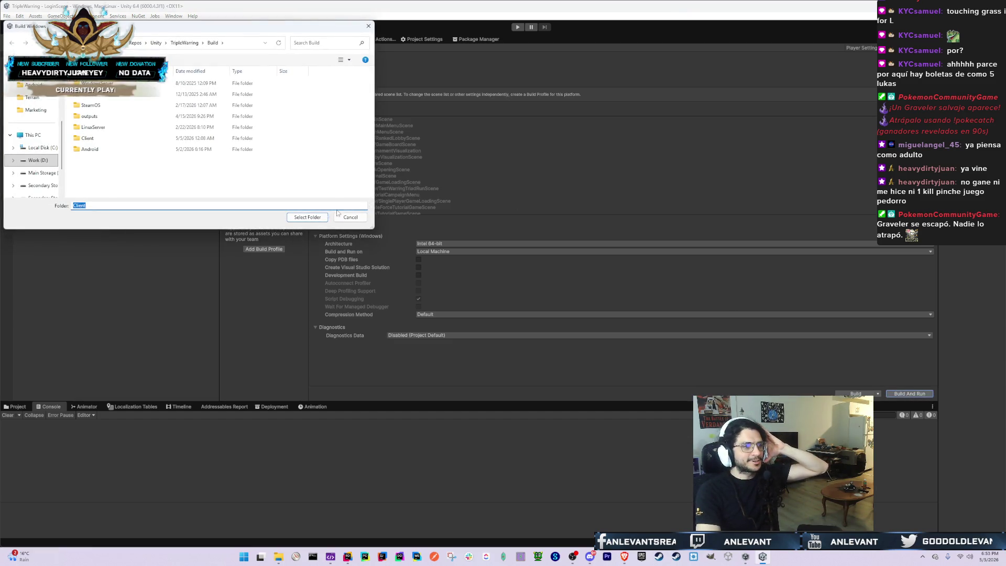
Step: Confirm Build\Client as the destination to start the Windows player build
left_click(308, 218)
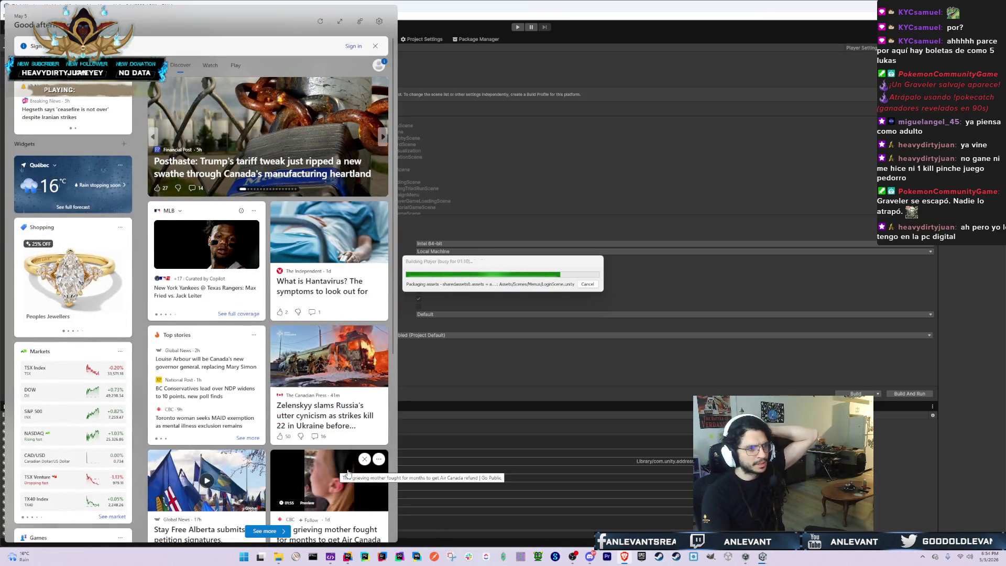
Step: Close the Widgets panel and dismiss the Origin search, leaving the TripleWarring build running
left_click(717, 347)
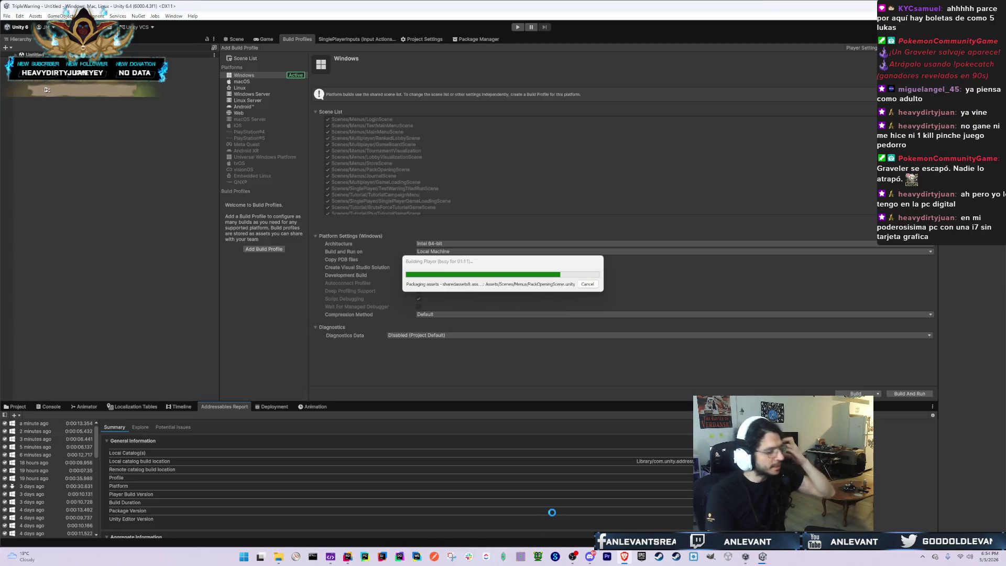
key("super")
type("onigin")
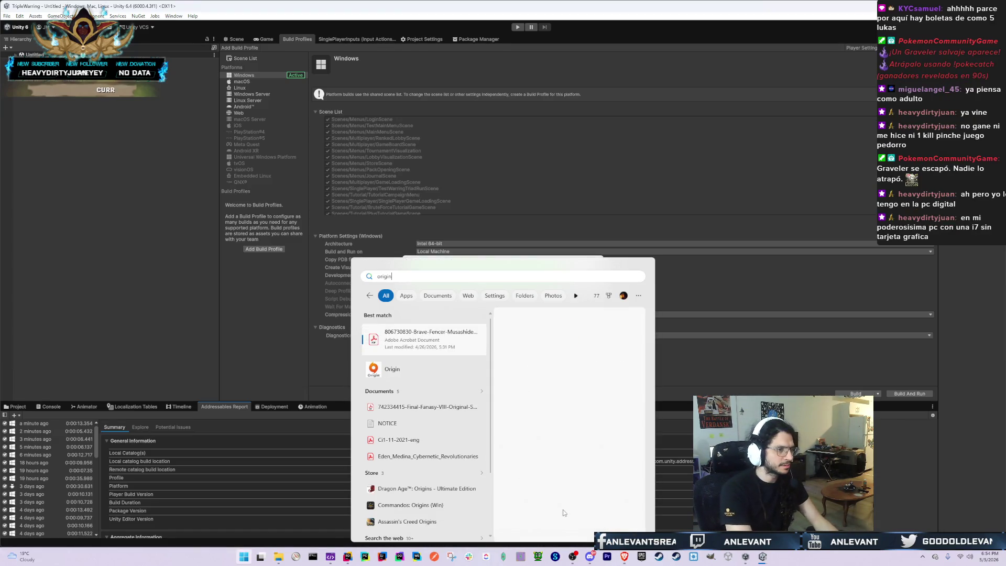
key("Return")
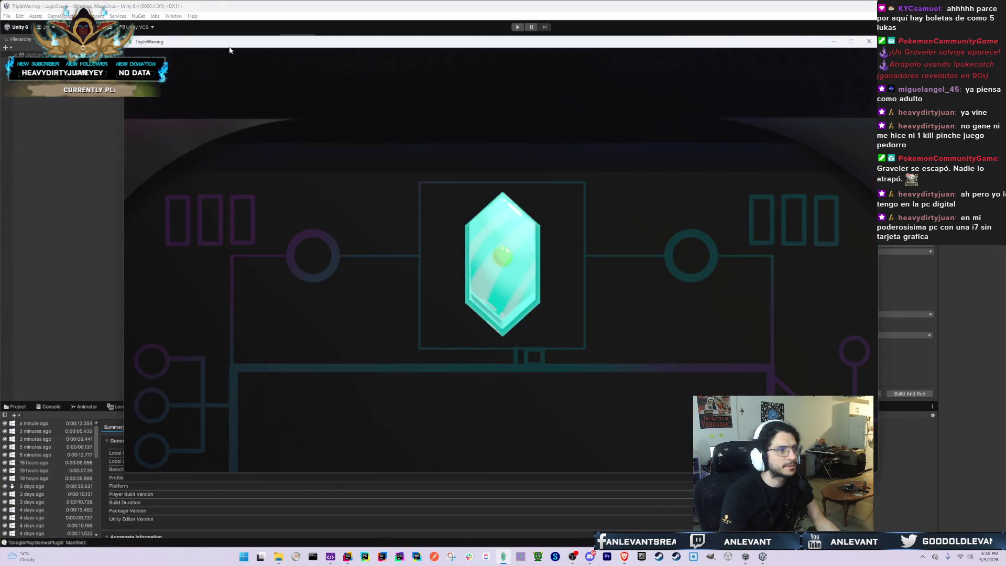
Step: Close the TripleWarring game and show the Player project settings with the console log below
left_click(802, 35)
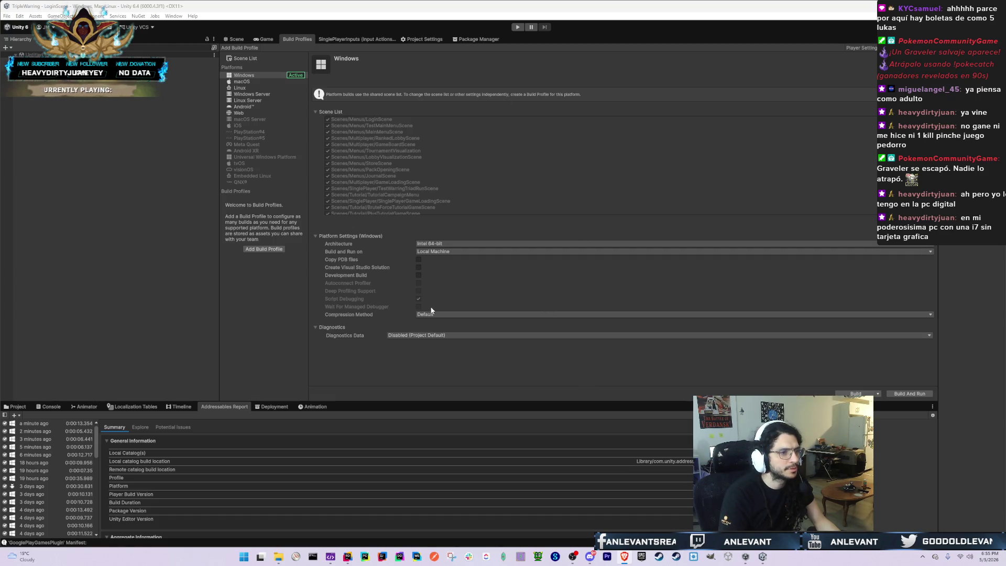
left_click(427, 39)
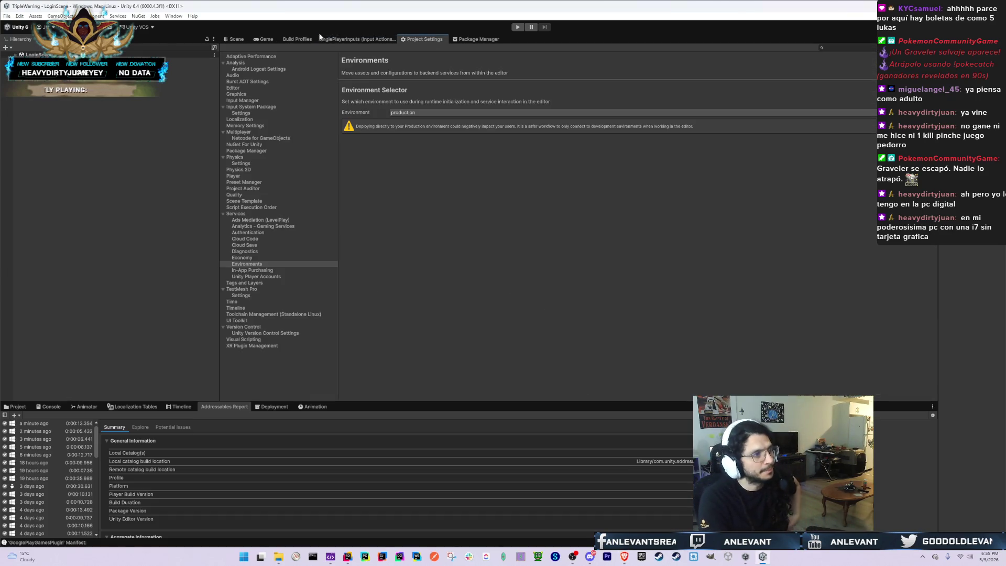
left_click(297, 40)
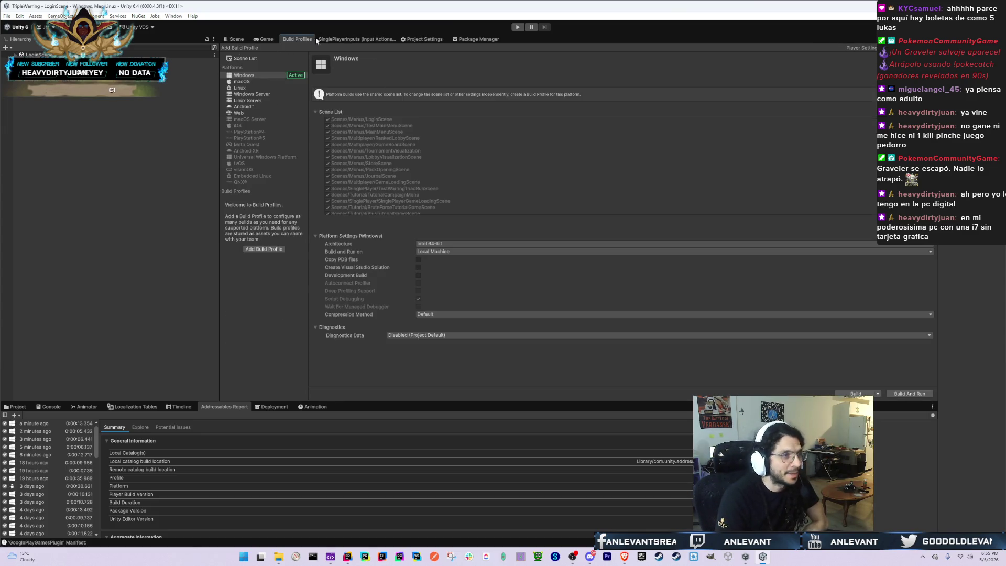
left_click(411, 42)
left_click(258, 227)
left_click(249, 177)
left_click(46, 408)
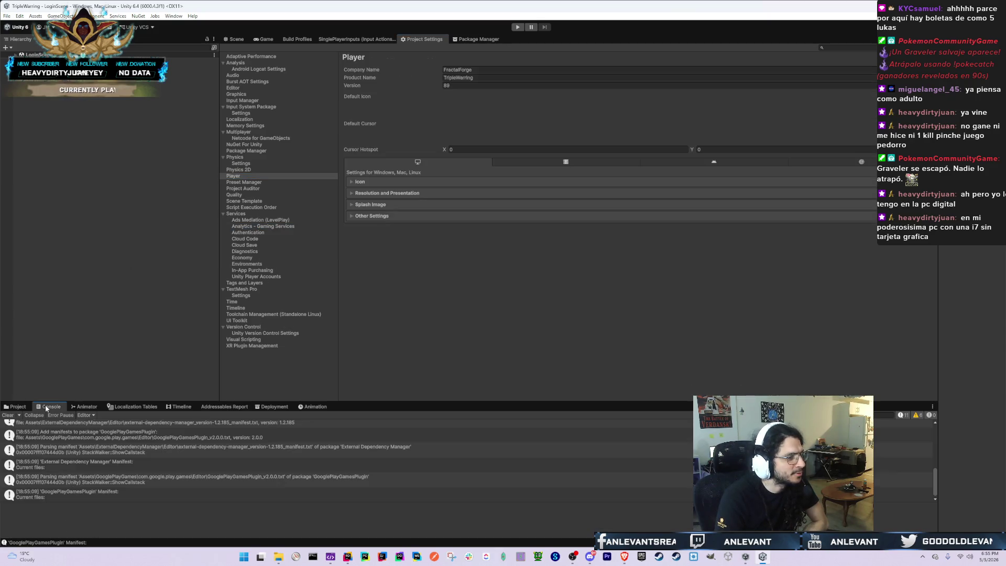
Step: Clear the console log and look over the Android, then Windows, Mac, Linux player settings
left_click(14, 416)
left_click(408, 309)
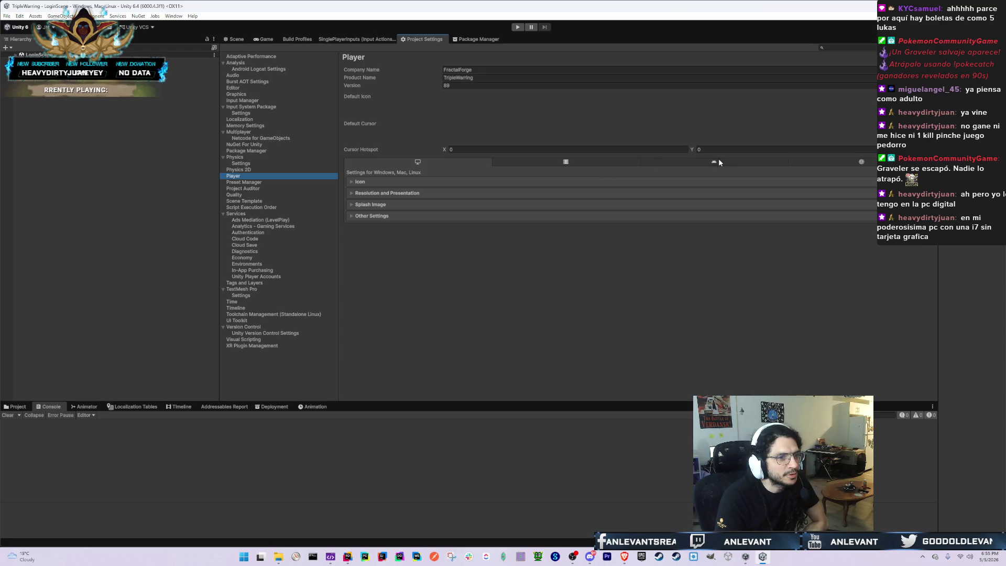
left_click(718, 161)
scroll(465, 303, "down", 3)
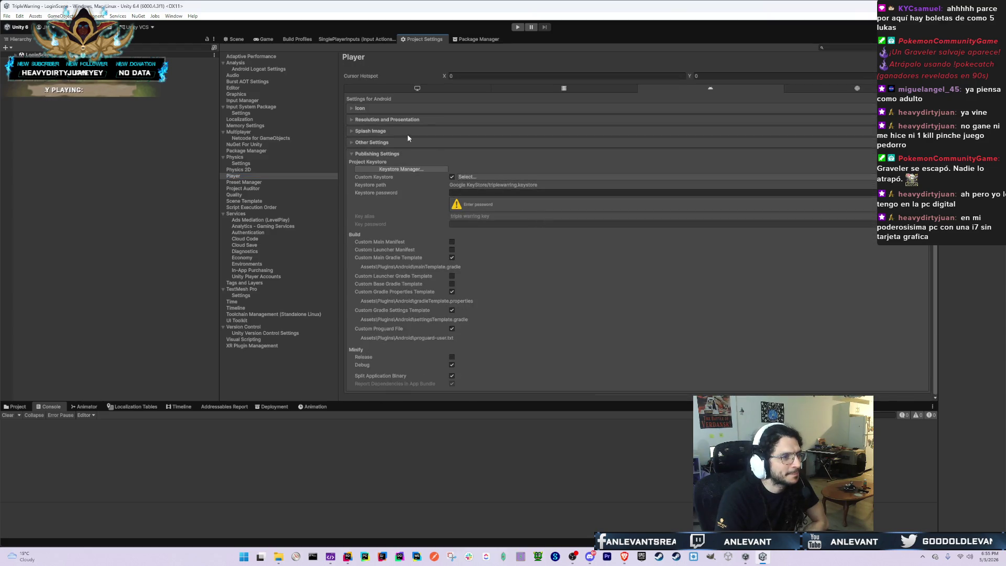
left_click(434, 90)
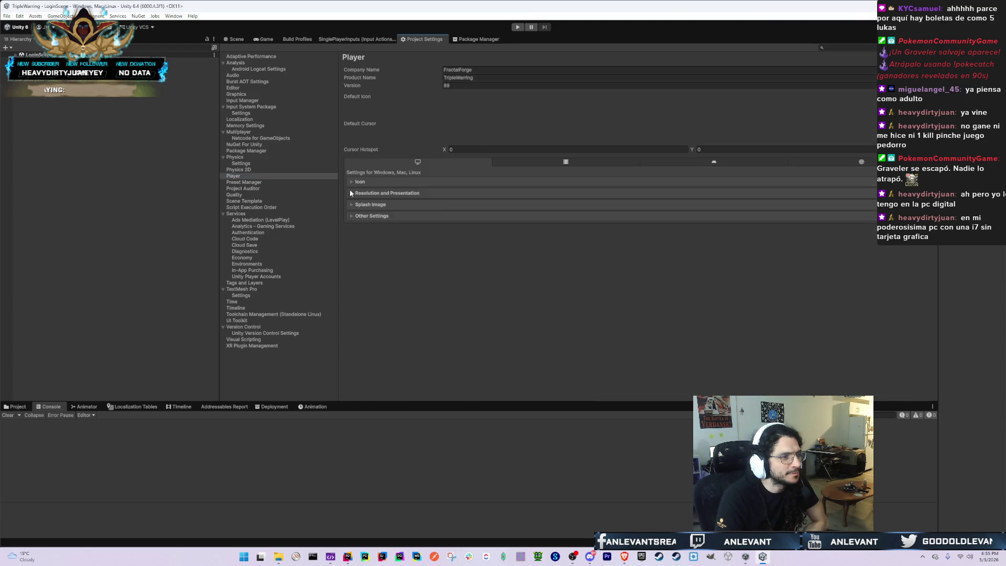
Step: Set Windows Fullscreen Mode to Exclusive Fullscreen, then return to the Game view and clear the console
left_click(372, 216)
scroll(453, 316, "down", 10)
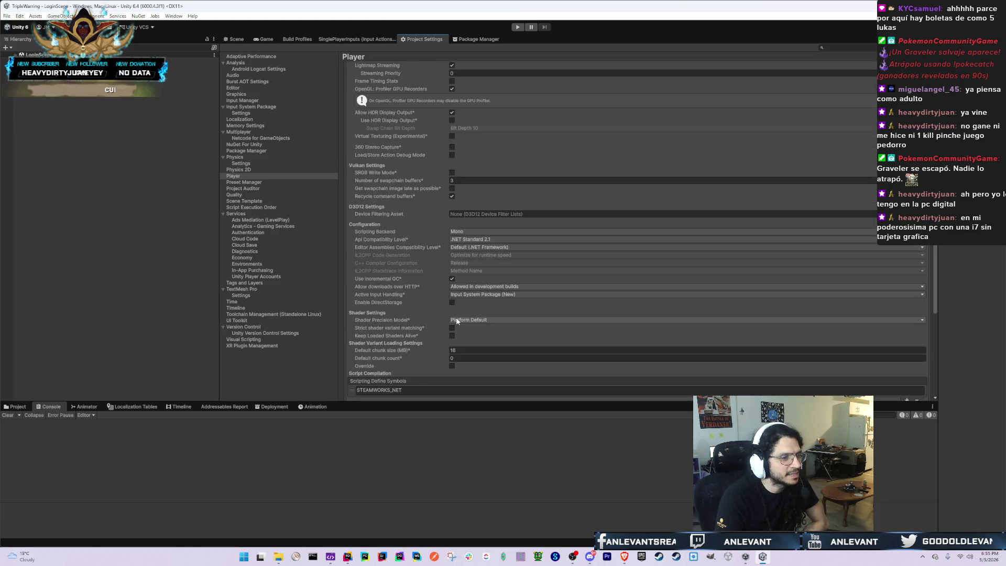
scroll(455, 320, "up", 10)
scroll(450, 291, "up", 2)
left_click(426, 216)
left_click(424, 193)
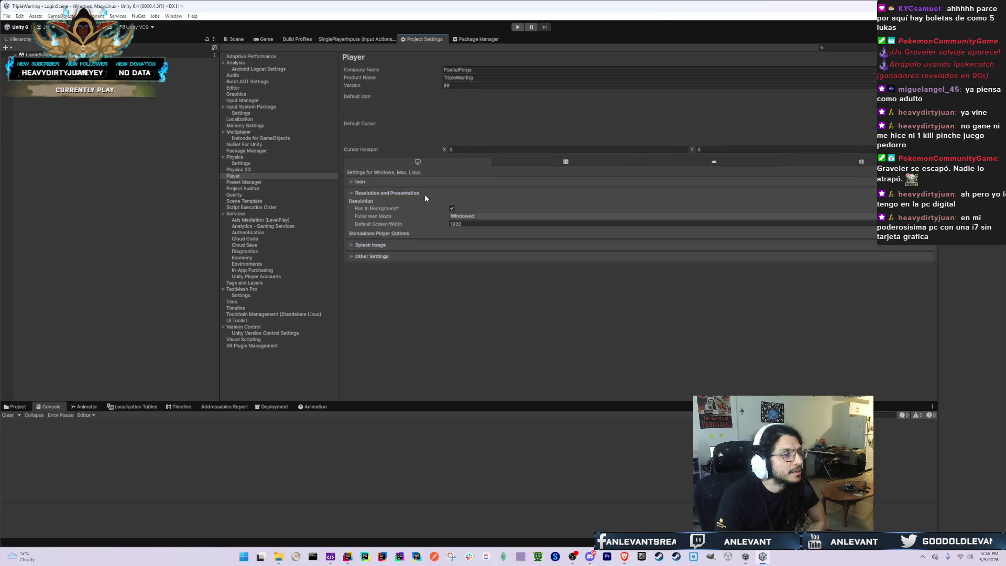
left_click(461, 215)
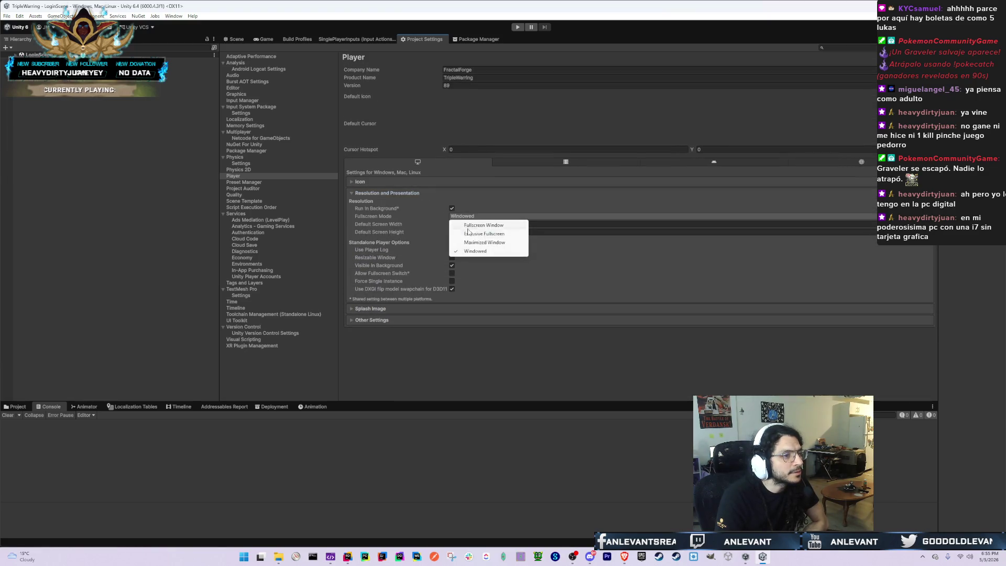
left_click(495, 234)
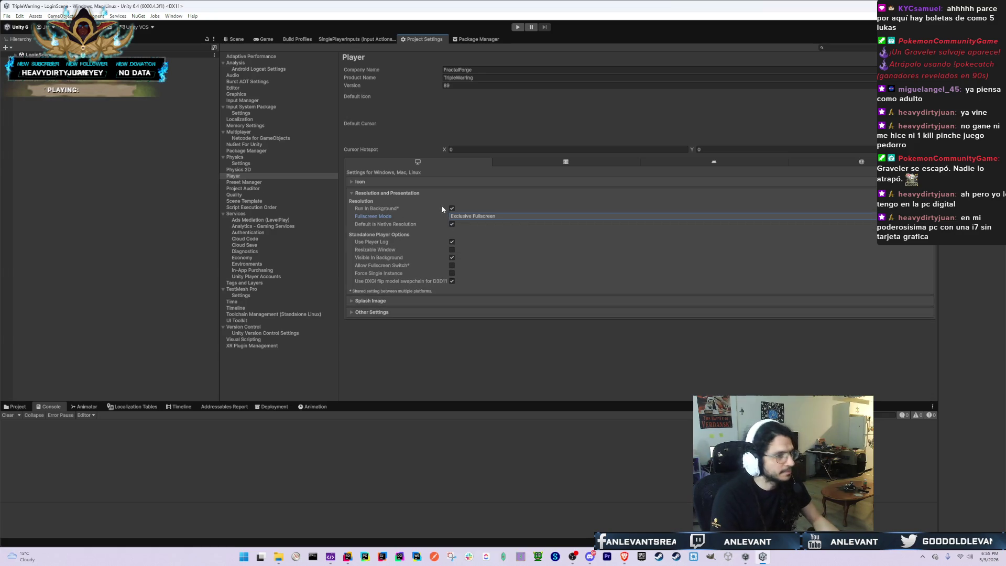
left_click(267, 41)
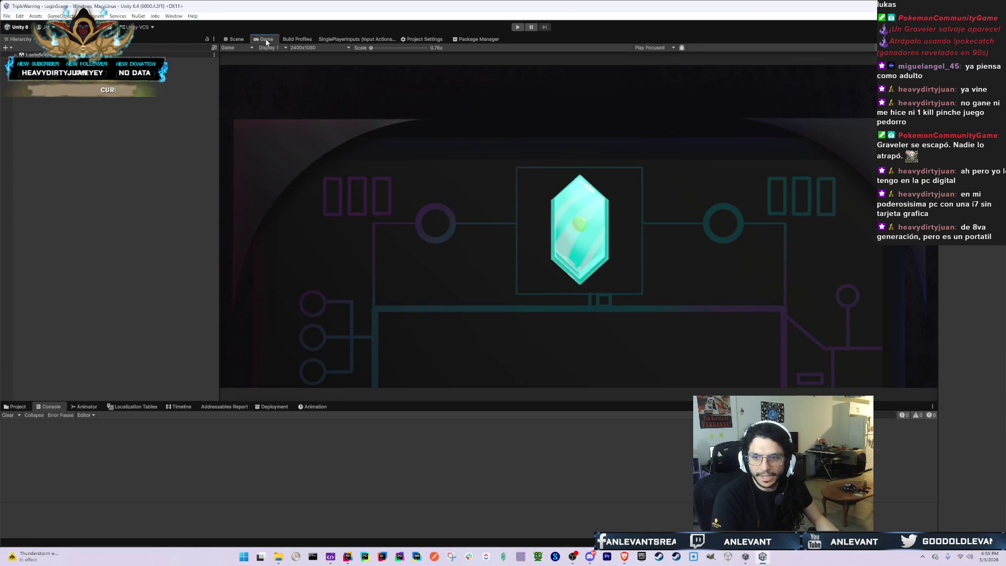
left_click(7, 415)
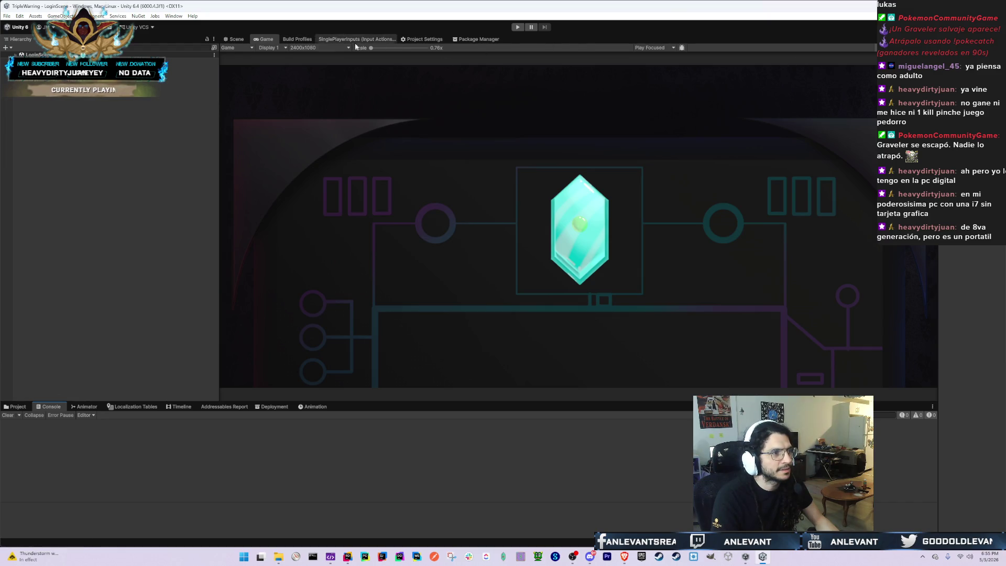
Step: Start a Windows Build And Run from Build Profiles, confirming the output folder
left_click(296, 41)
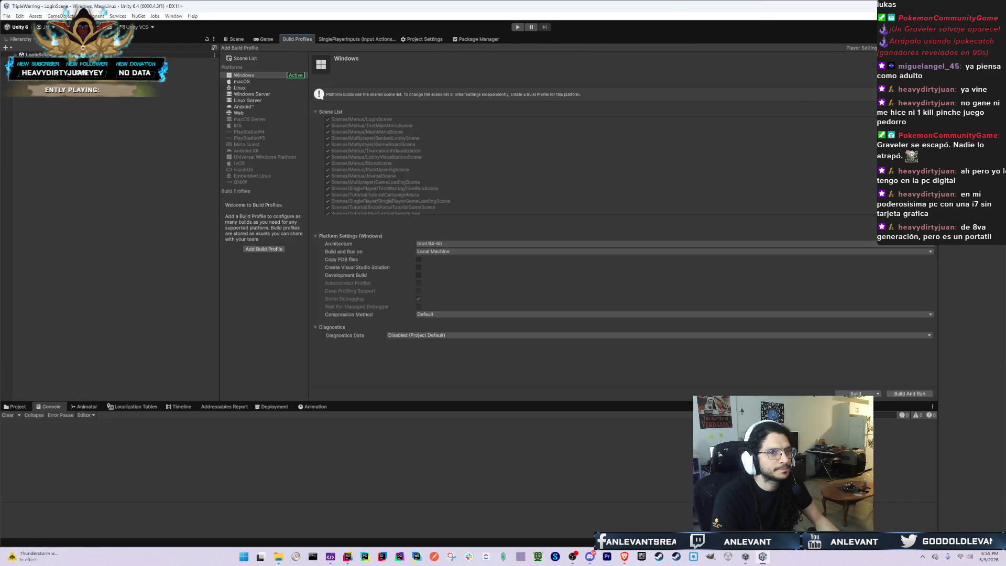
left_click(908, 394)
left_click(311, 216)
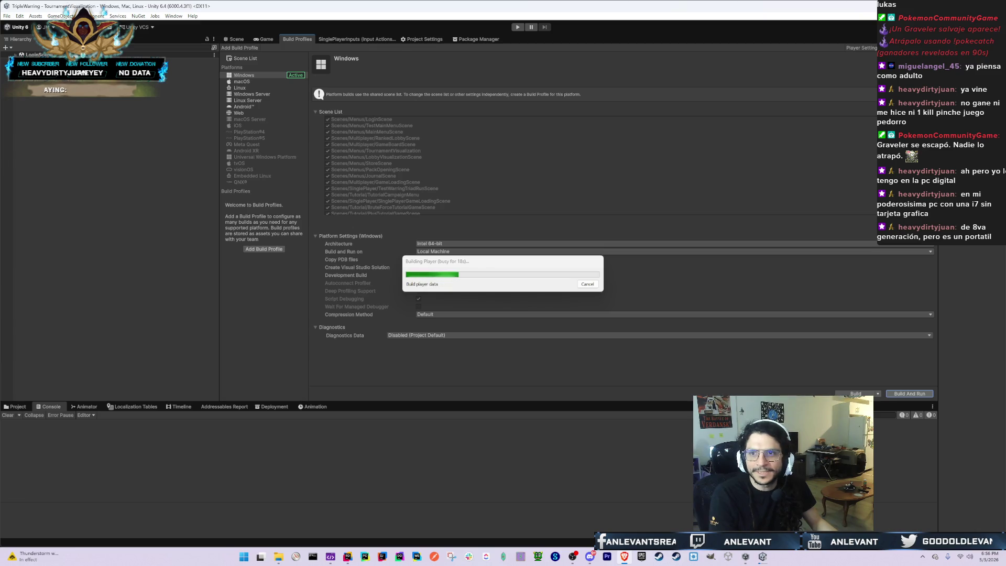
Step: Go to the corrected Twitch channel address and open a followed artist's live stream
key("alt+Tab")
type("https://www.twitch.tv/moderator/anlevant")
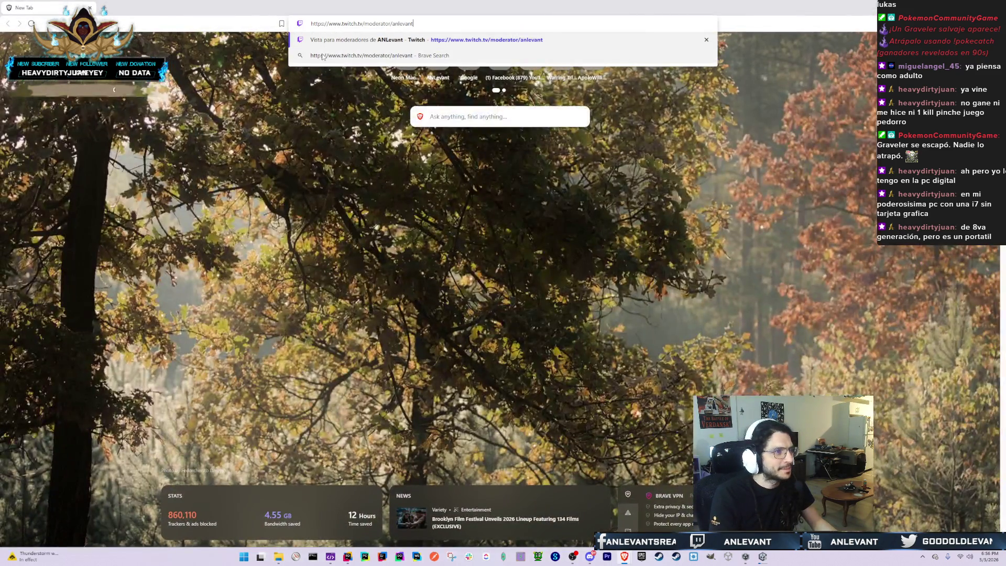
key("Delete")
key("Delete")
key("Delete")
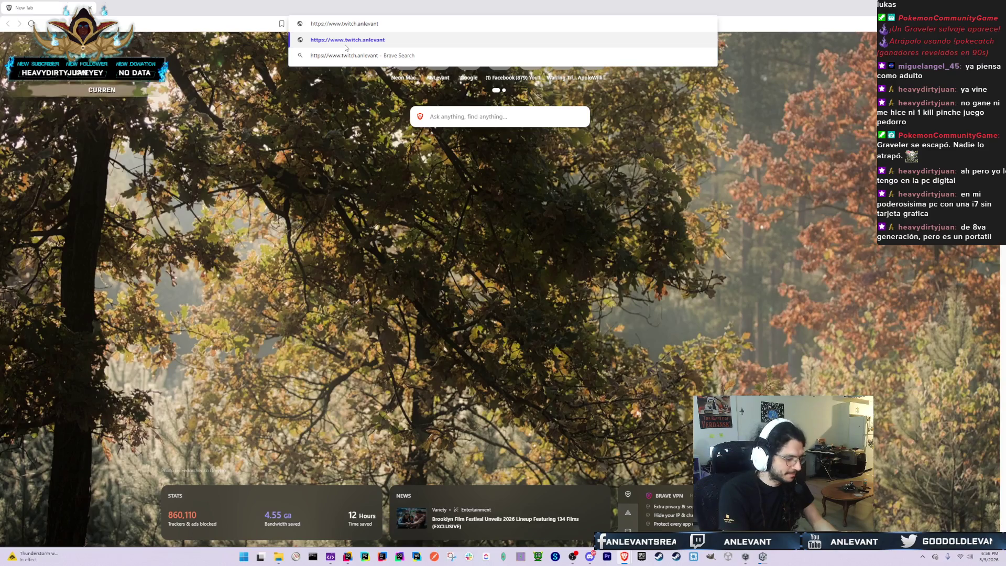
type("tv/")
key("Return")
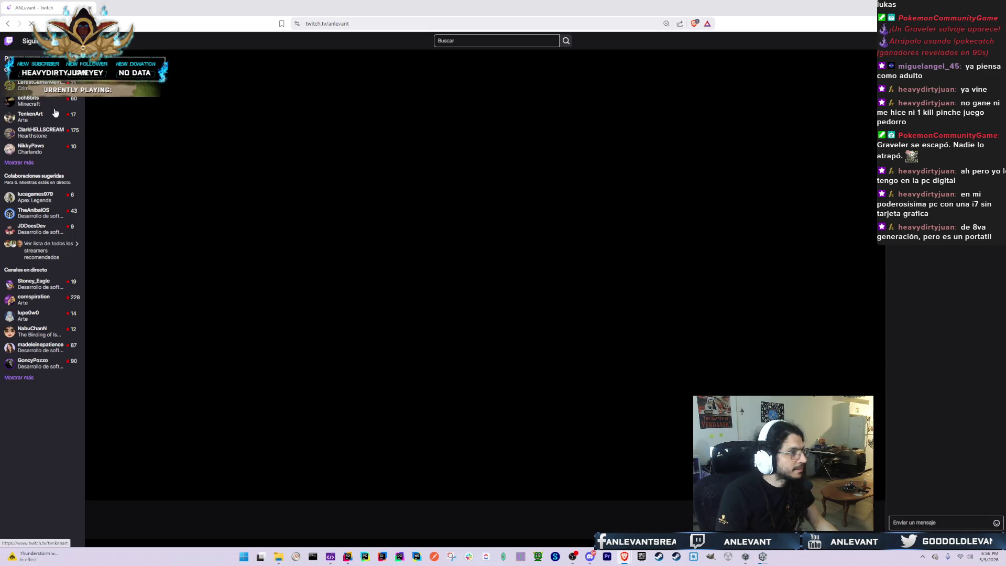
left_click(55, 114)
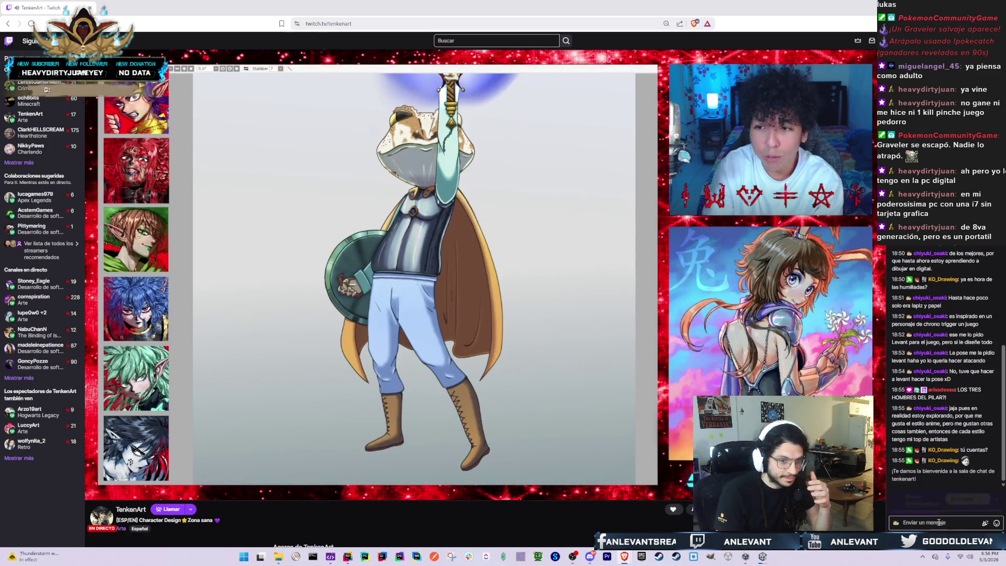
Step: Post 'Buenaaas dejo lurk!' in the stream chat and watch the stream full screen
left_click(941, 523)
type("Buenaaas dejo ")
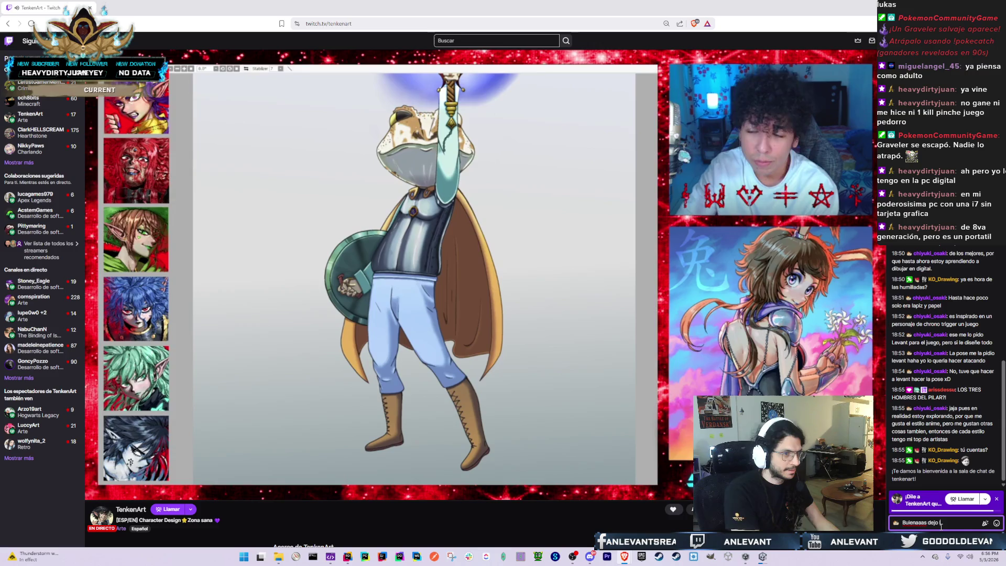
type("lurk!")
key("Return")
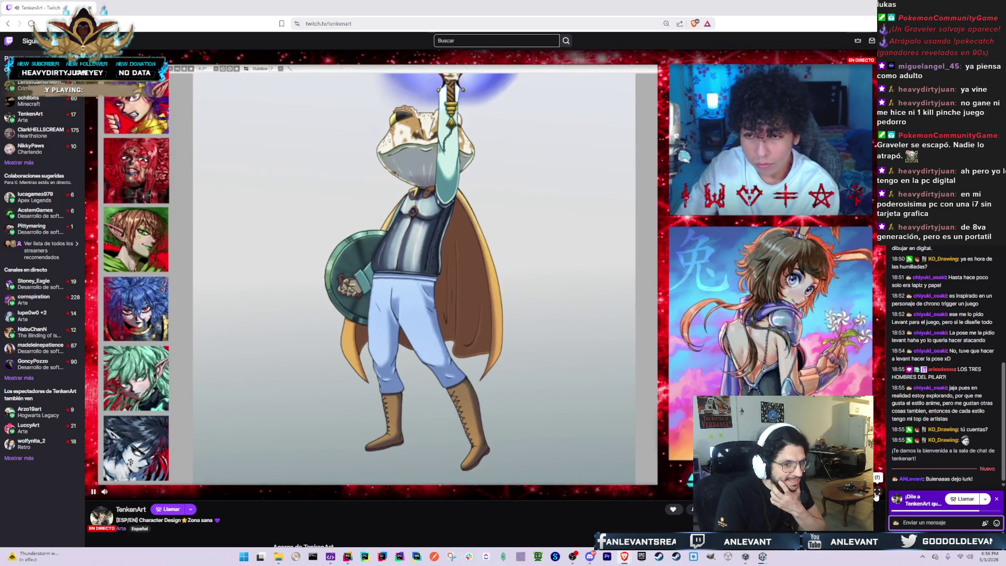
left_click(877, 492)
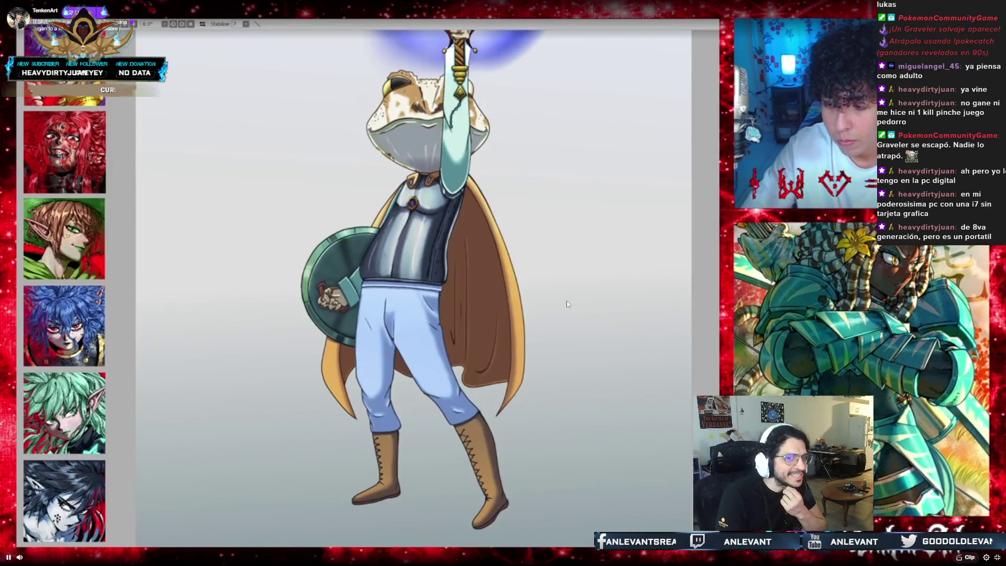
key("alt+Tab")
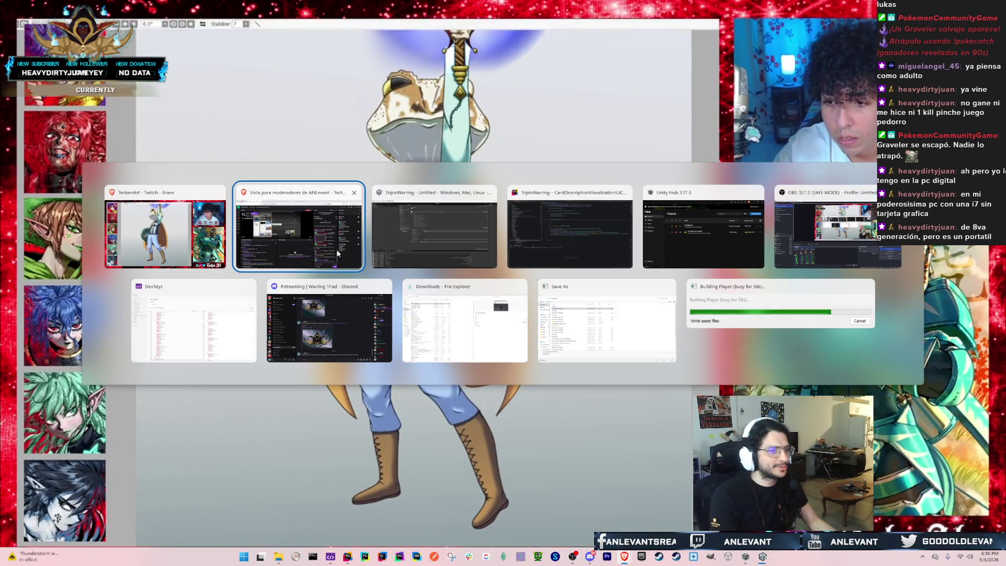
Step: Move the Incremental Player Build window slightly left, then draw and undo an oval around the hero
left_click_drag(531, 265, 652, 272)
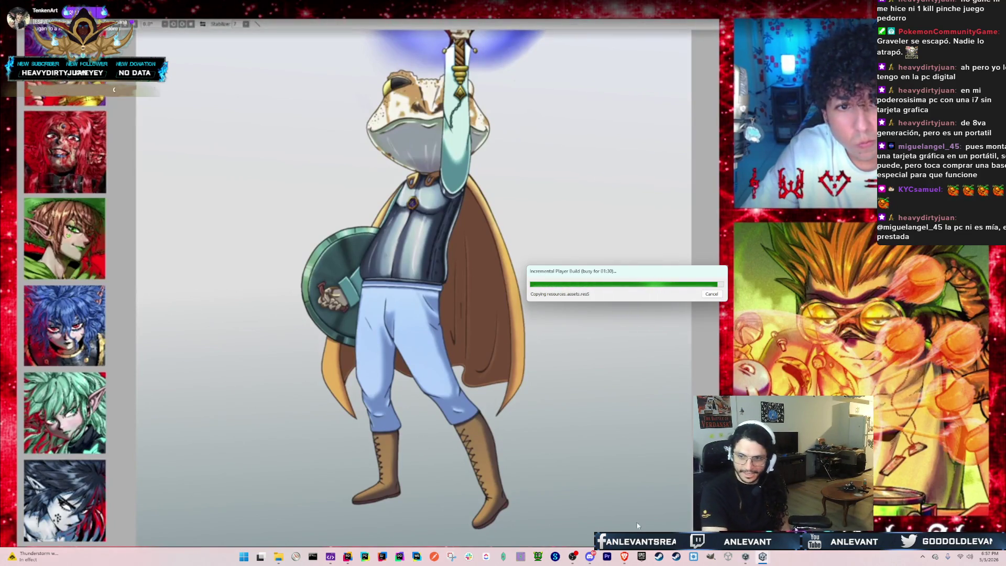
mouse_move(590, 556)
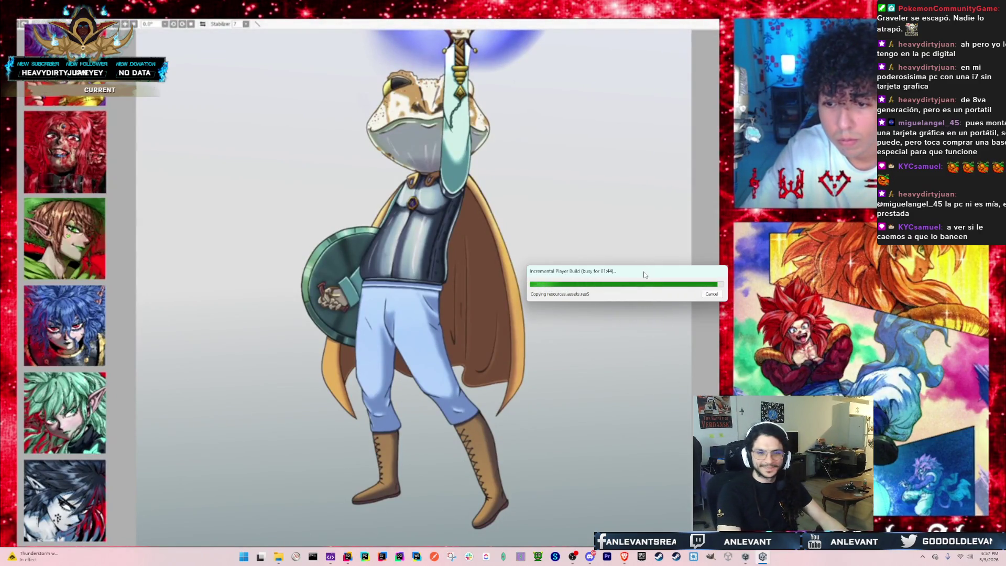
left_click_drag(635, 274, 618, 273)
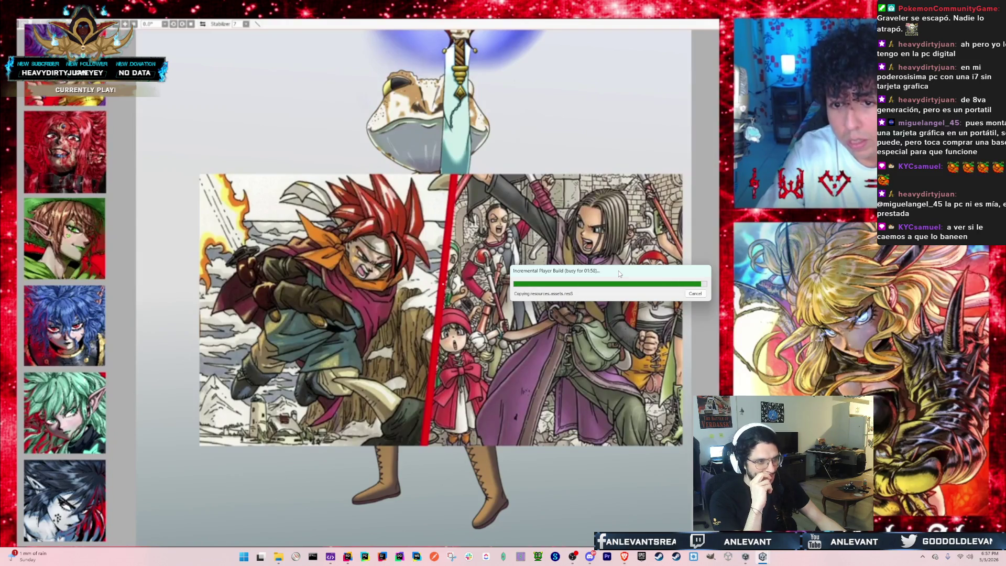
mouse_move(531, 366)
left_mouse_down()
mouse_move(550, 178)
mouse_move(460, 366)
mouse_move(515, 464)
left_mouse_up()
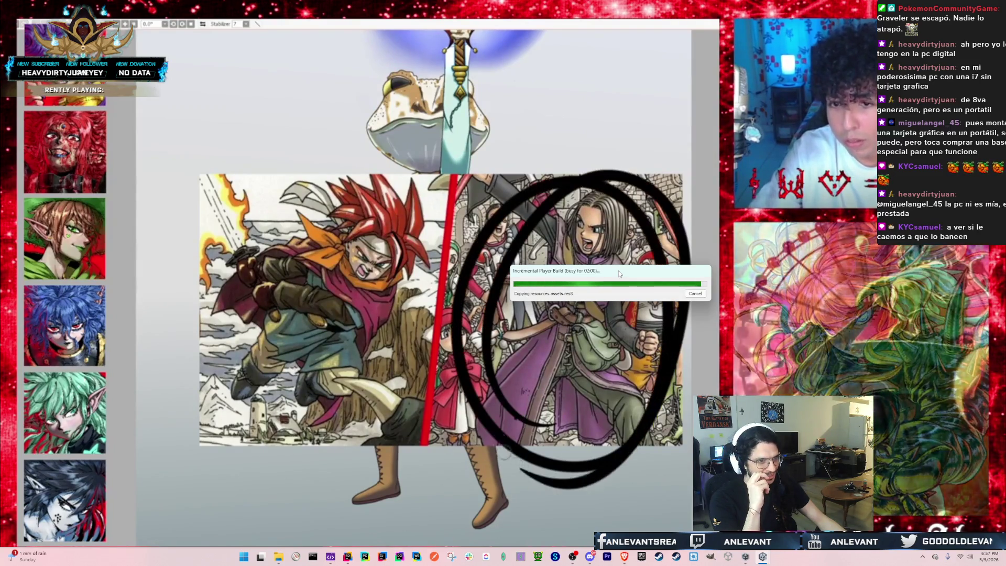
key("ctrl+z")
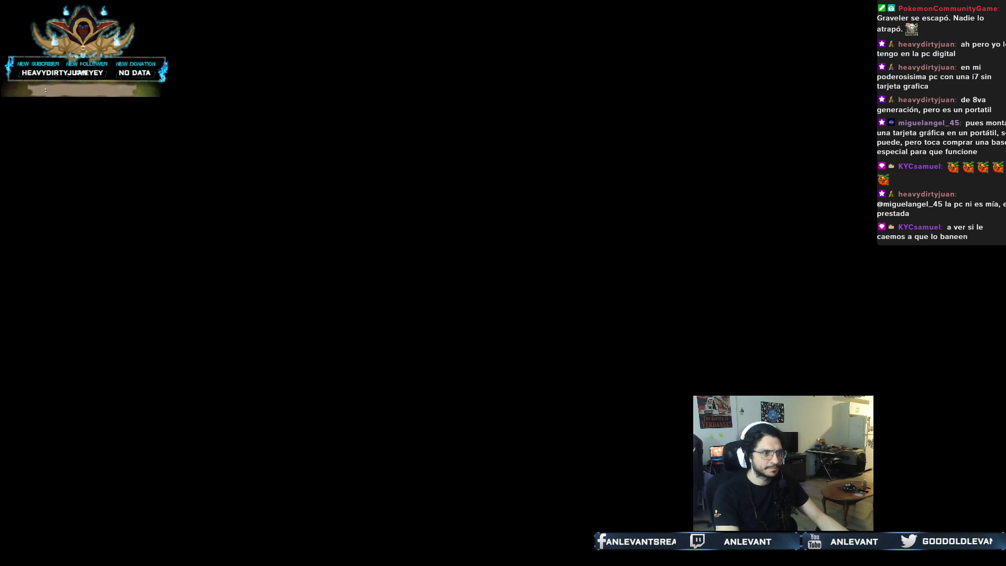
key("alt+Tab")
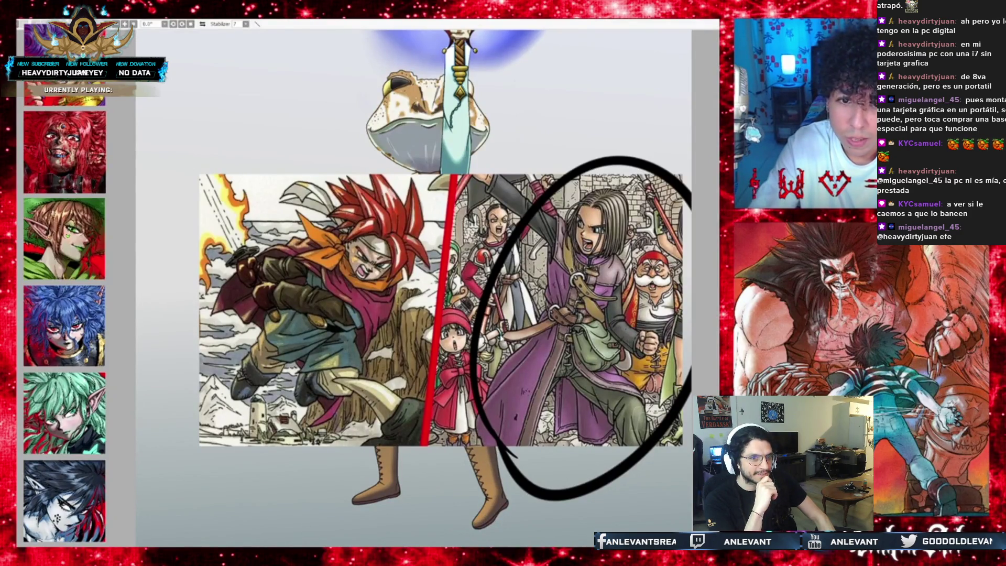
Step: Shrink the reference image and place it right of the frog knight, committing the transform
key("ctrl+z")
mouse_move(503, 451)
left_mouse_down()
mouse_move(676, 173)
mouse_move(516, 455)
left_mouse_up()
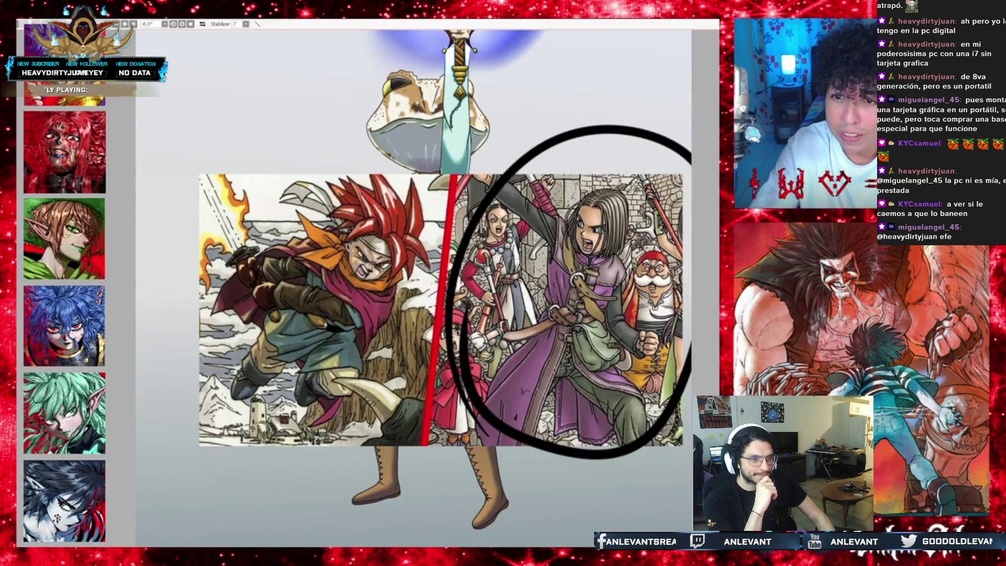
key("ctrl+z")
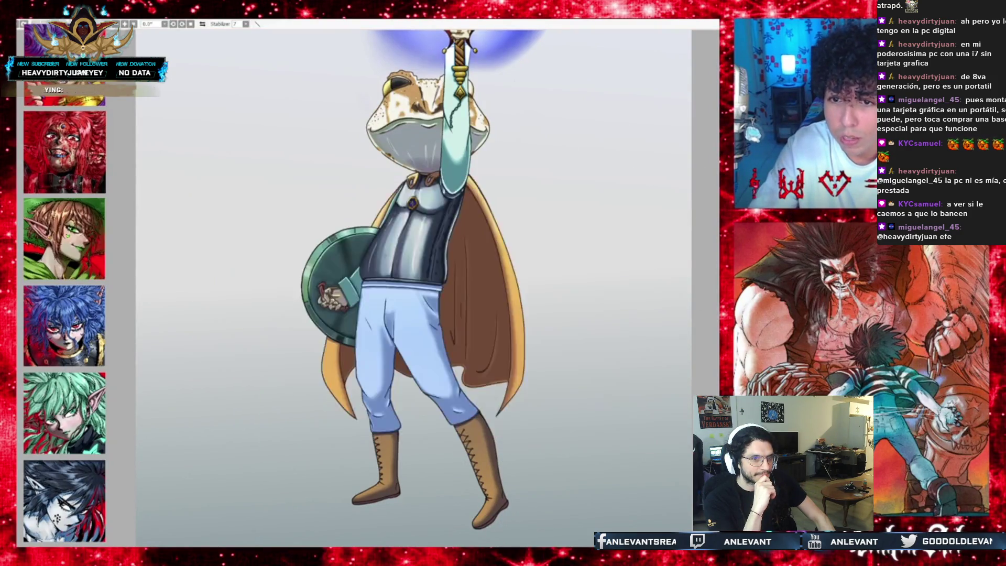
mouse_move(550, 282)
left_mouse_down()
mouse_move(596, 205)
mouse_move(525, 279)
left_mouse_up()
left_click_drag(634, 182, 622, 188)
mouse_move(399, 319)
left_mouse_down()
mouse_move(602, 251)
mouse_move(542, 285)
mouse_move(409, 320)
left_mouse_up()
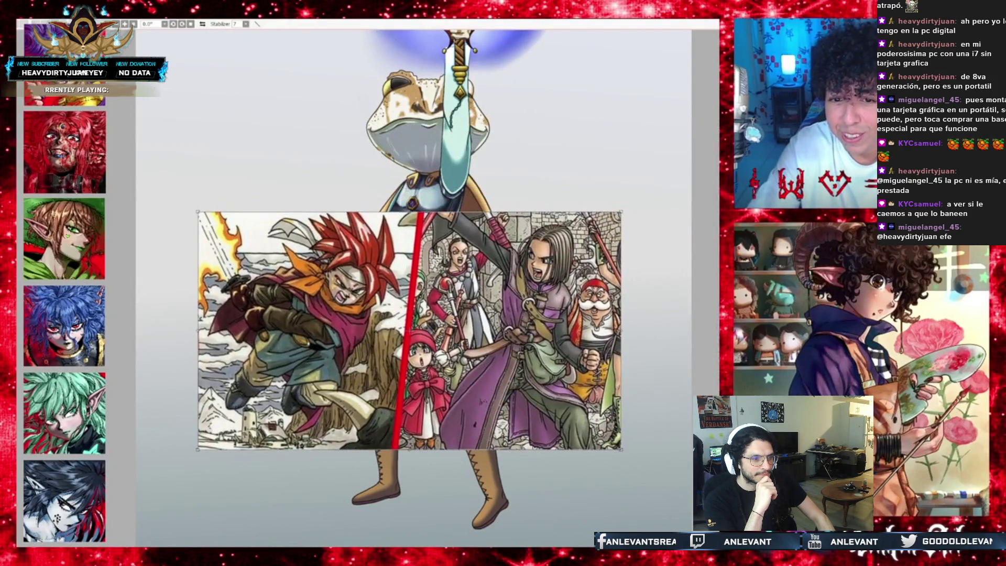
left_click_drag(623, 213, 606, 220)
mouse_move(401, 334)
left_mouse_down()
mouse_move(428, 305)
mouse_move(499, 306)
mouse_move(404, 334)
left_mouse_up()
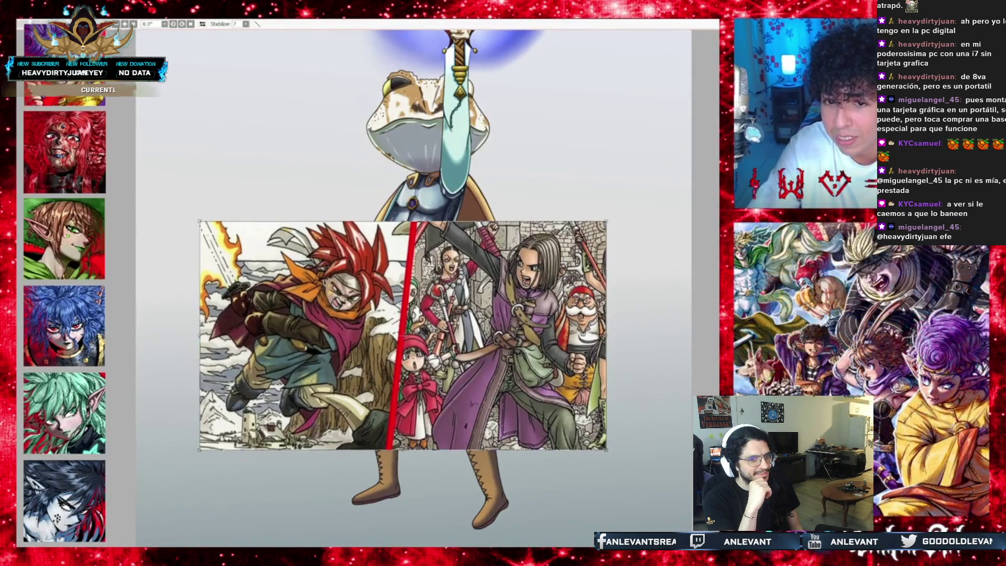
mouse_move(403, 334)
left_mouse_down()
mouse_move(508, 292)
mouse_move(478, 326)
mouse_move(505, 303)
mouse_move(420, 339)
mouse_move(435, 361)
mouse_move(592, 220)
mouse_move(643, 210)
left_mouse_up()
key("Return")
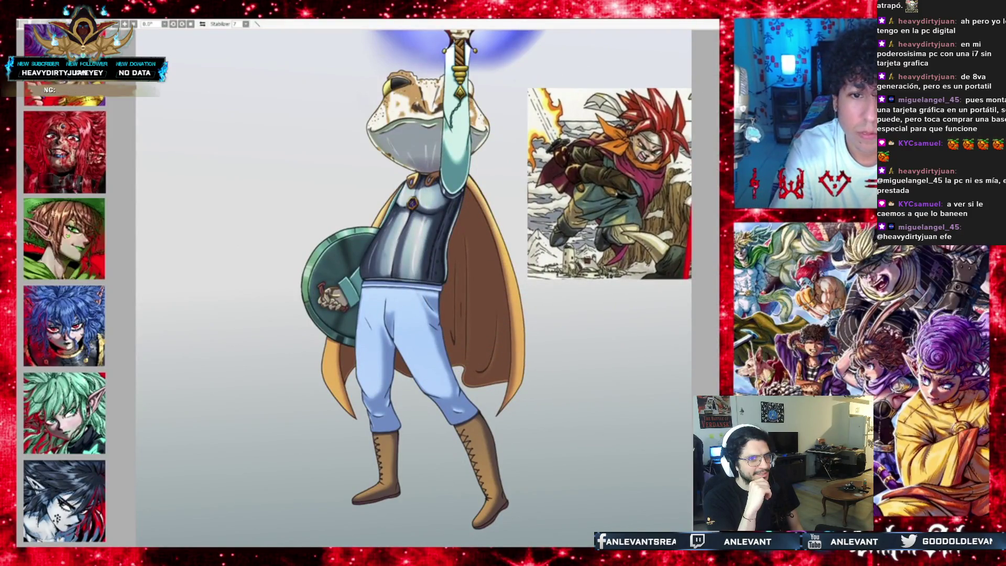
scroll(414, 288, "up", 3)
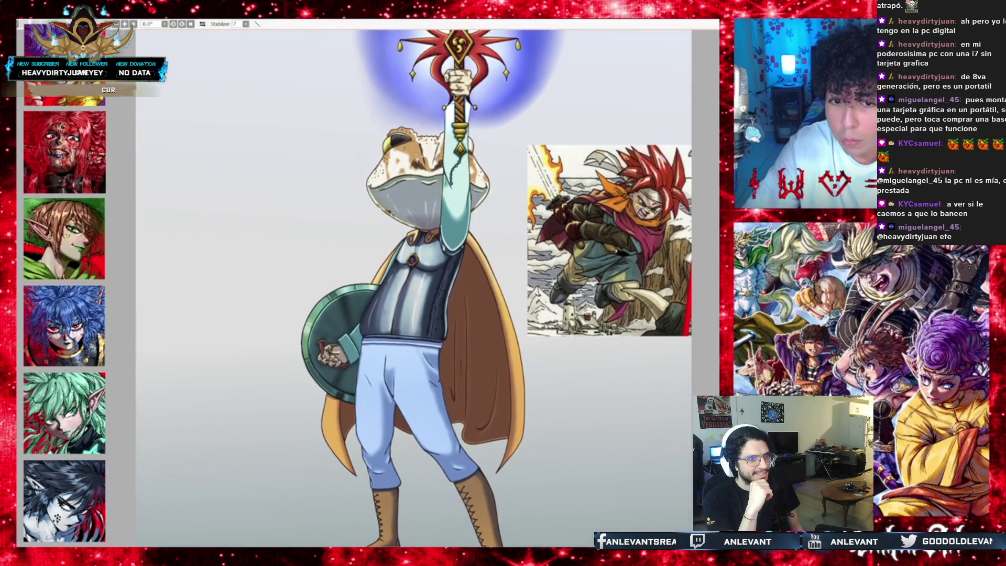
mouse_move(576, 306)
left_mouse_down()
mouse_move(686, 225)
mouse_move(623, 348)
left_mouse_up()
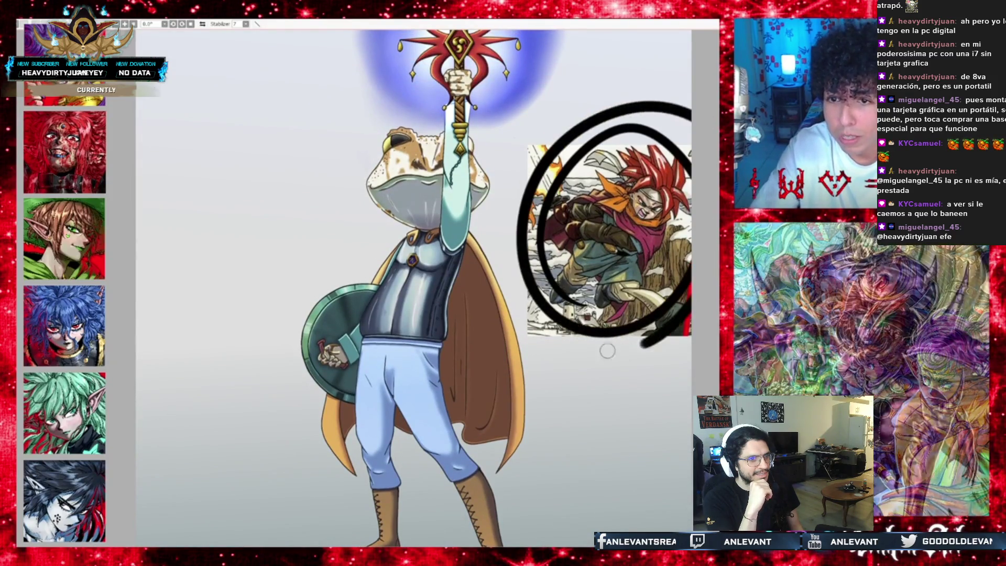
key("ctrl+z")
scroll(414, 288, "down", 2)
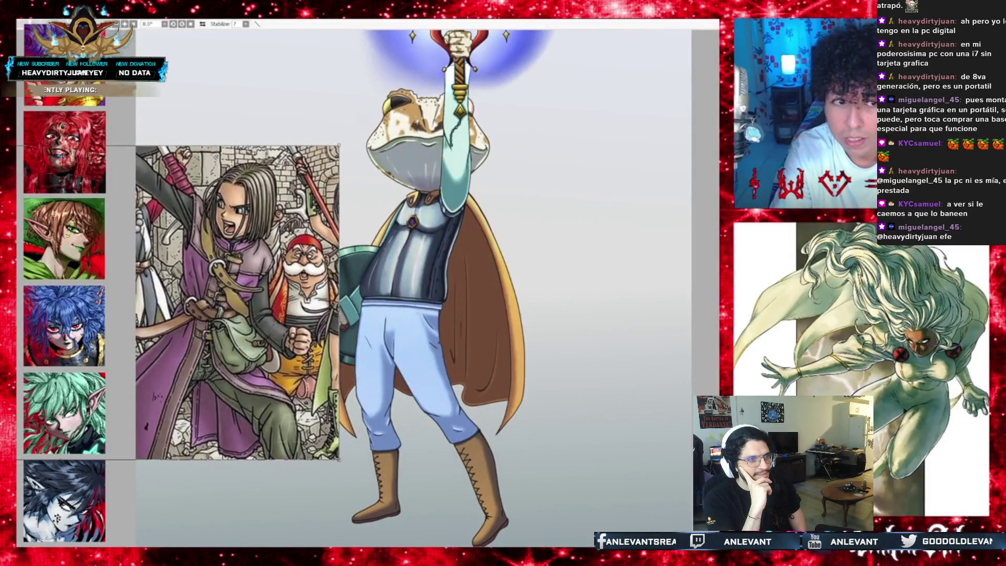
left_click_drag(448, 392, 424, 314)
mouse_move(375, 414)
left_mouse_down()
mouse_move(385, 351)
mouse_move(403, 319)
left_mouse_up()
key("ctrl+z")
key("ctrl+z")
mouse_move(251, 485)
left_mouse_down()
mouse_move(196, 454)
mouse_move(225, 338)
left_mouse_up()
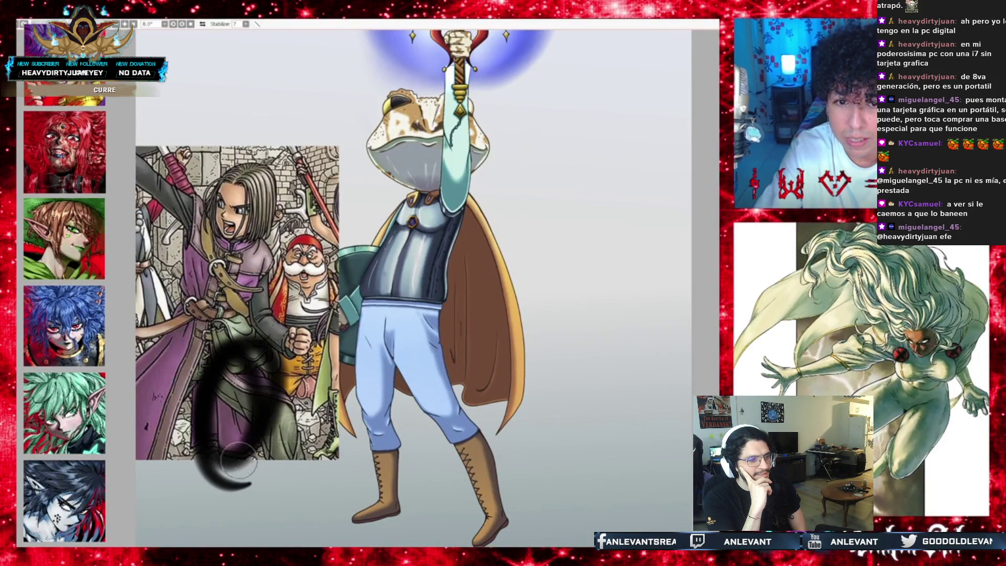
key("ctrl+z")
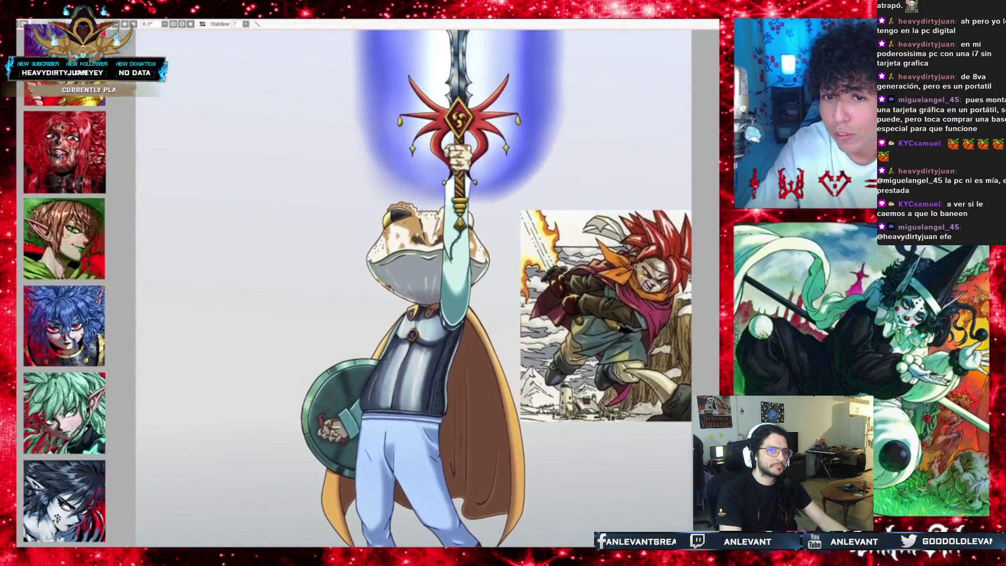
mouse_move(648, 248)
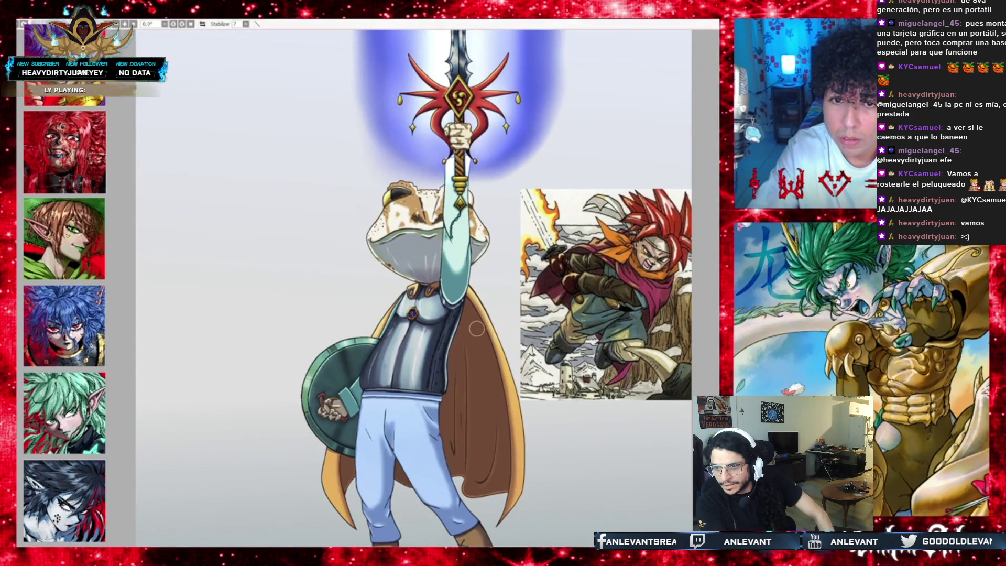
scroll(414, 288, "up", 5)
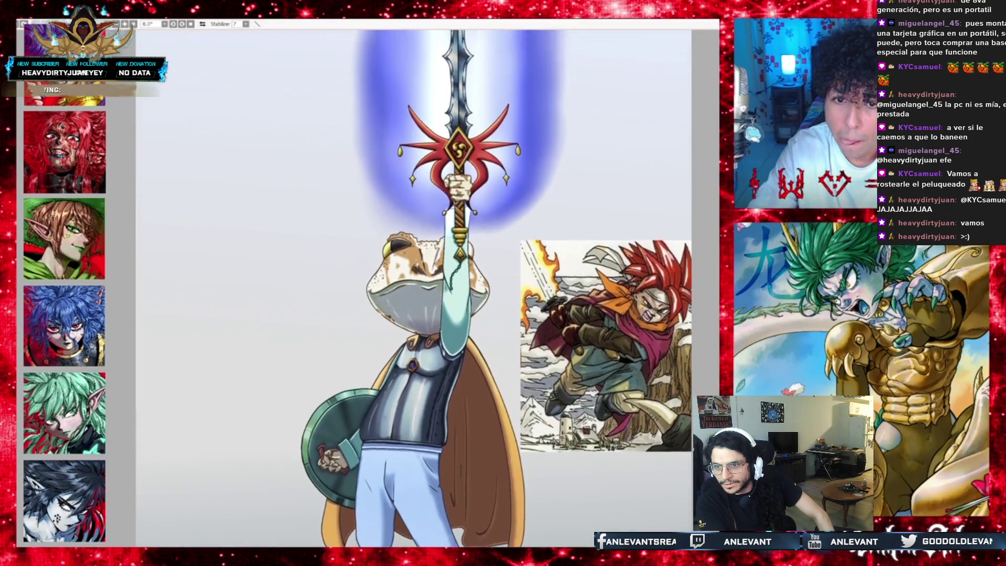
scroll(414, 288, "down", 3)
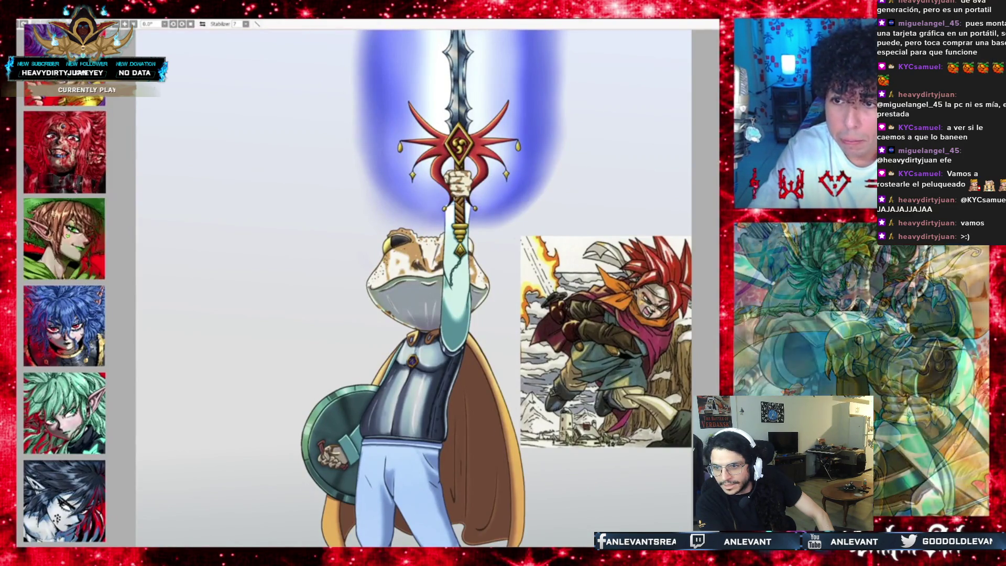
scroll(413, 288, "down", 3)
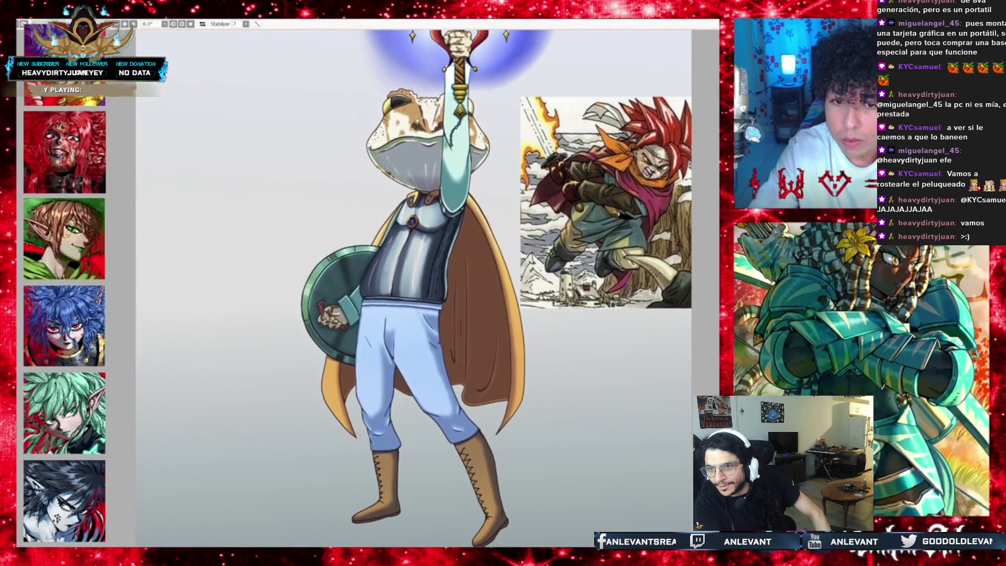
scroll(414, 288, "up", 3)
scroll(413, 288, "down", 3)
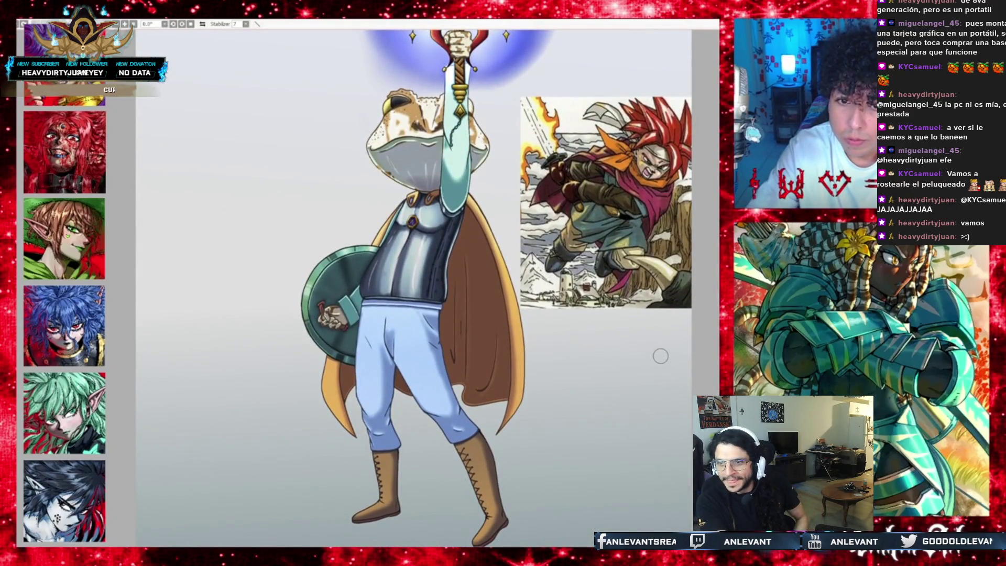
scroll(414, 288, "up", 4)
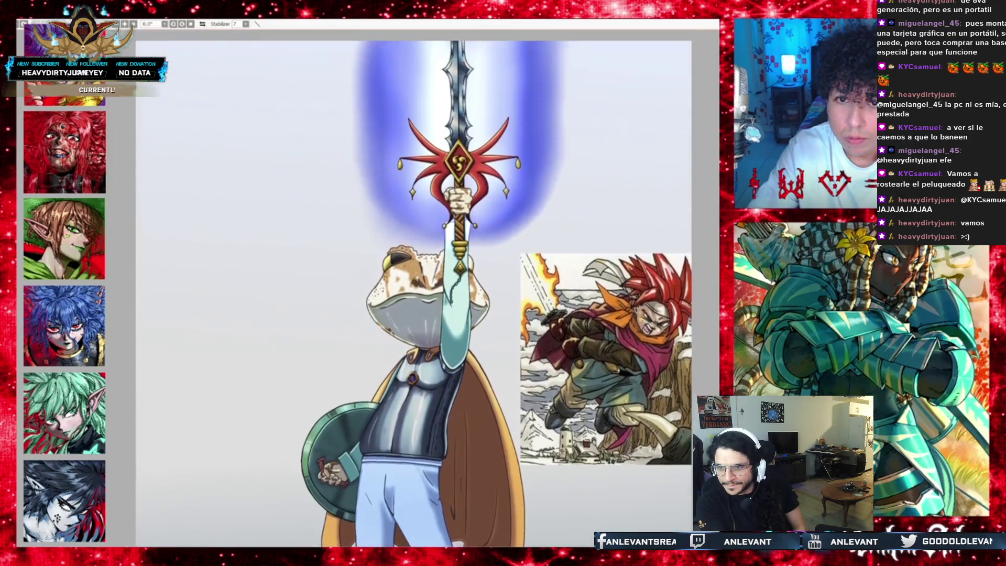
scroll(414, 288, "down", 3)
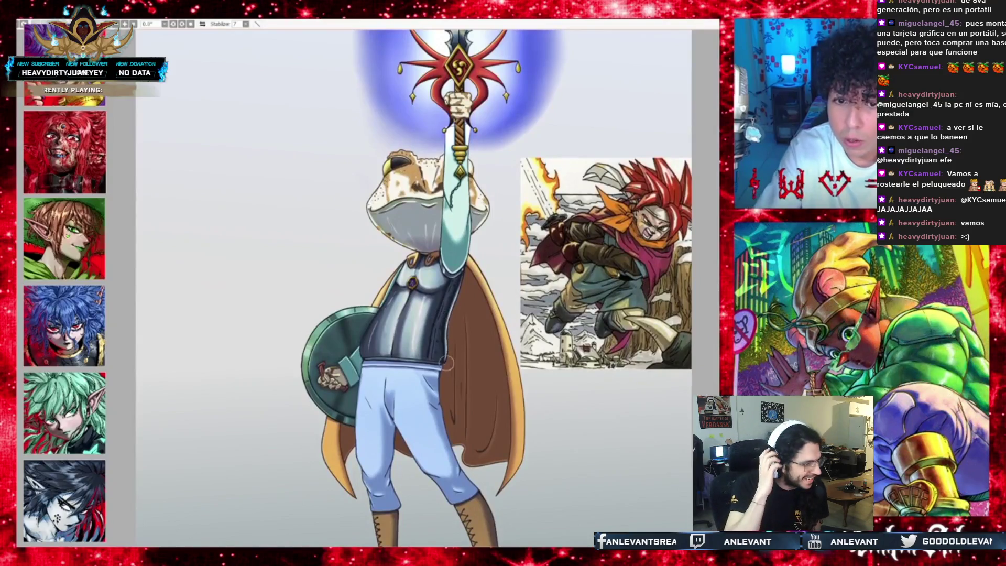
left_click_drag(459, 328, 463, 325)
left_click_drag(353, 273, 377, 246)
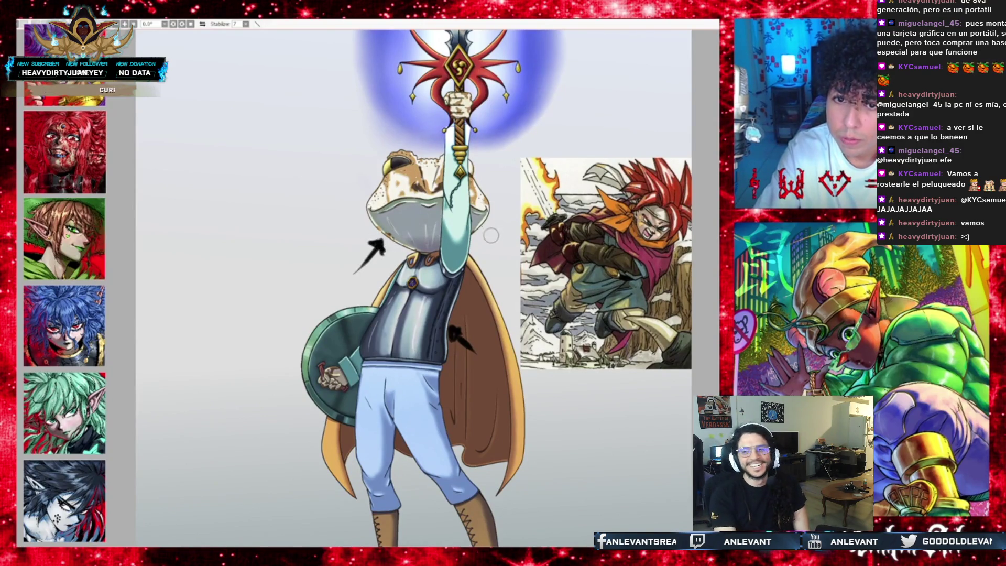
key("ctrl+z")
key("ctrl+z")
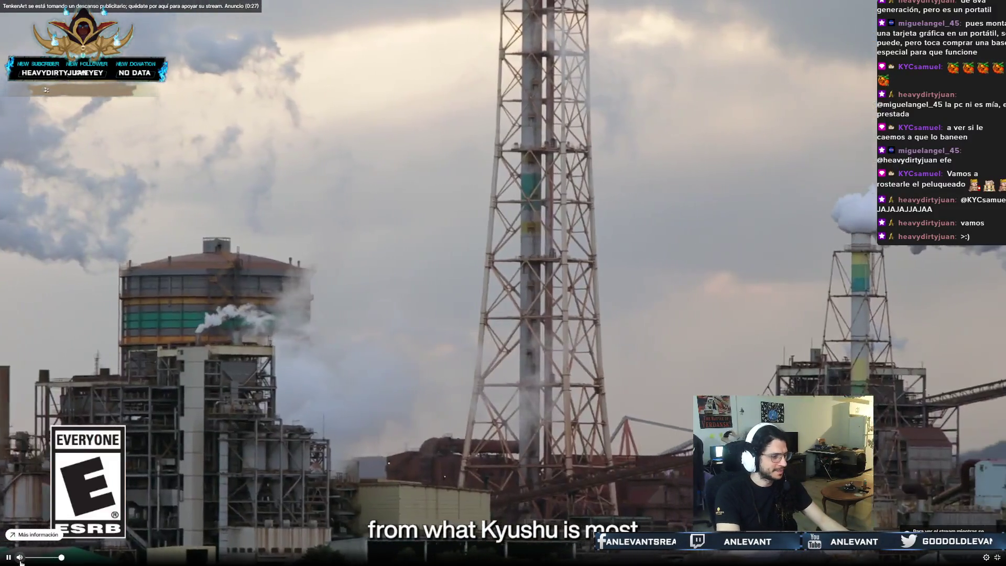
Step: Switch to another open window with Alt+Tab while the Twitch ad plays
key("alt+Tab")
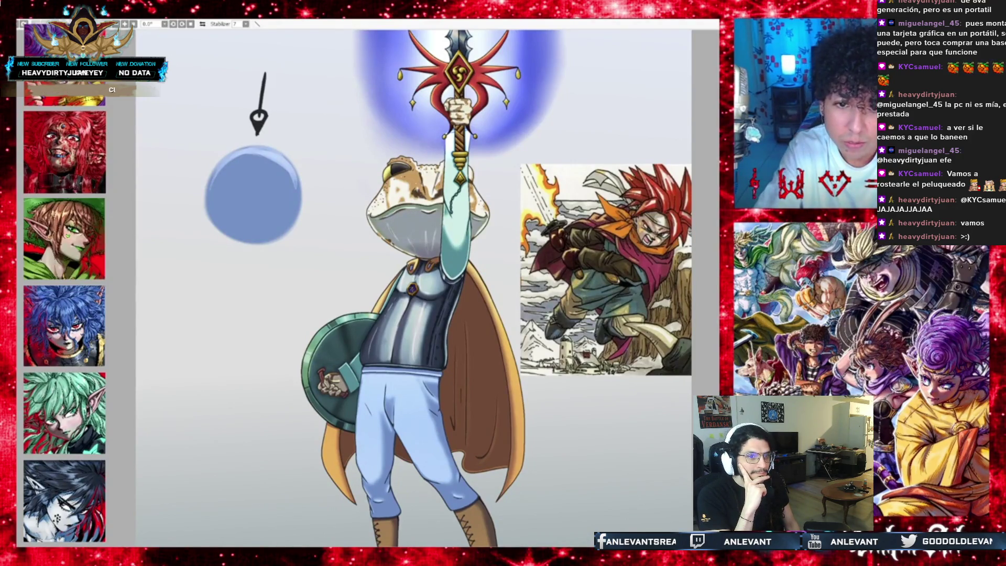
key("ctrl+z")
key("ctrl+y")
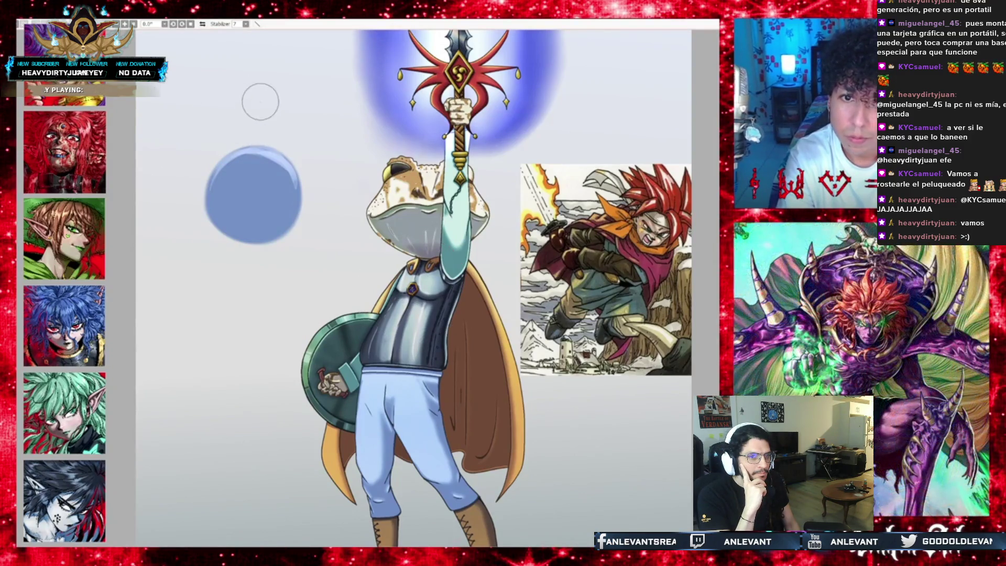
mouse_move(2, 292)
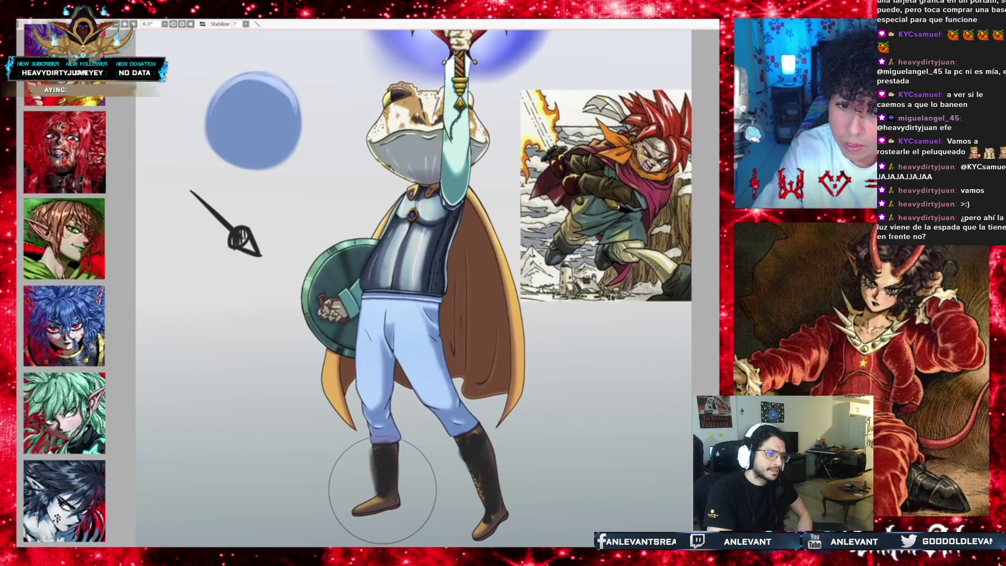
Step: Make several undos and drags over the stream canvas, then exit the Twitch player's fullscreen
key("ctrl+z")
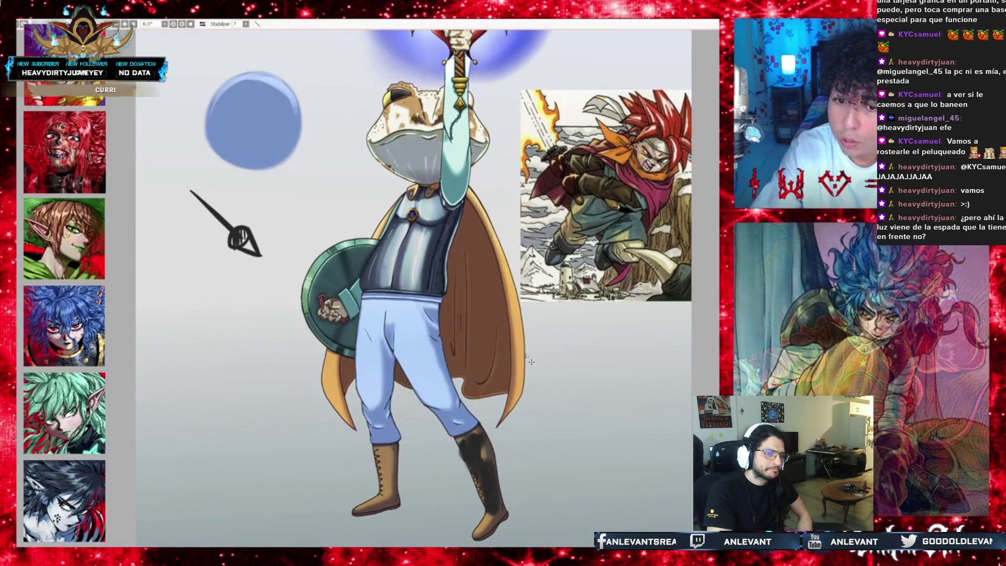
key("ctrl+z")
key("ctrl+z")
key("ctrl+z")
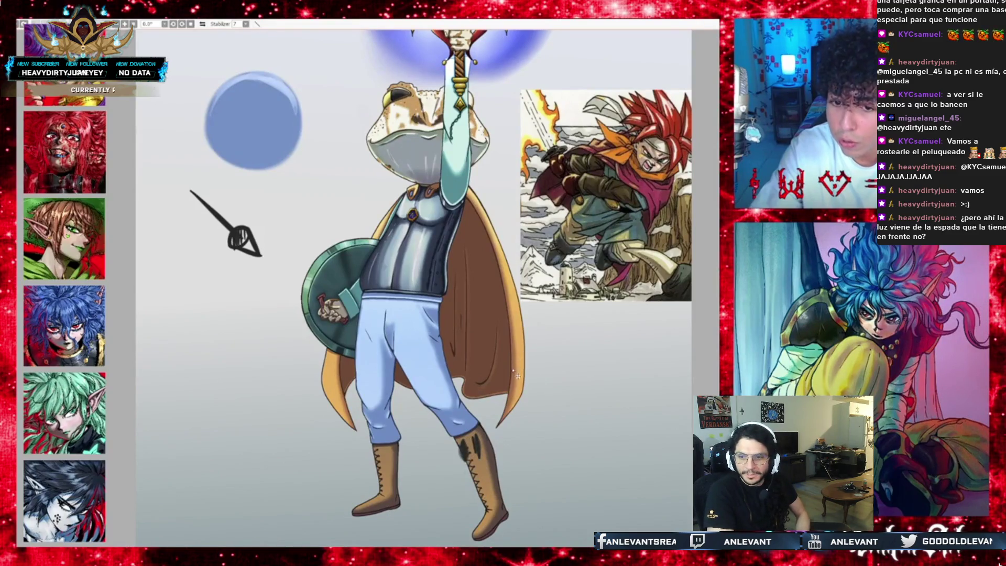
key("ctrl+z")
key("ctrl+z")
key("ctrl+z")
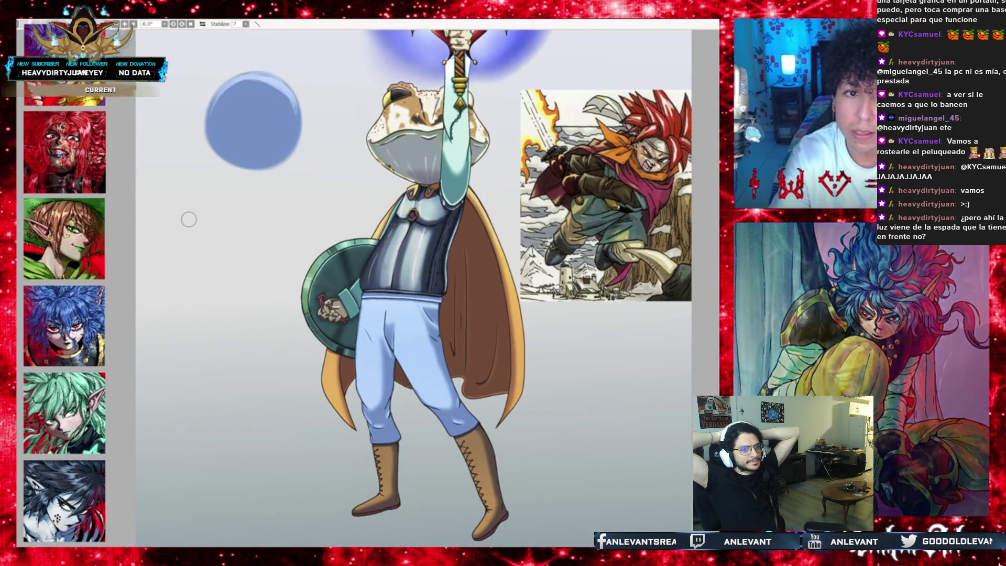
left_click_drag(215, 207, 203, 221)
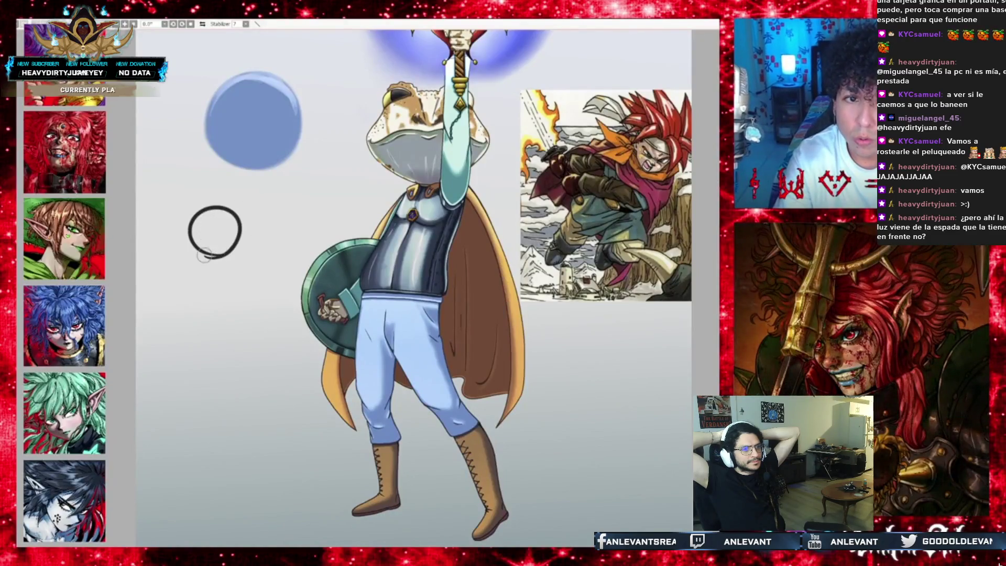
key("ctrl+z")
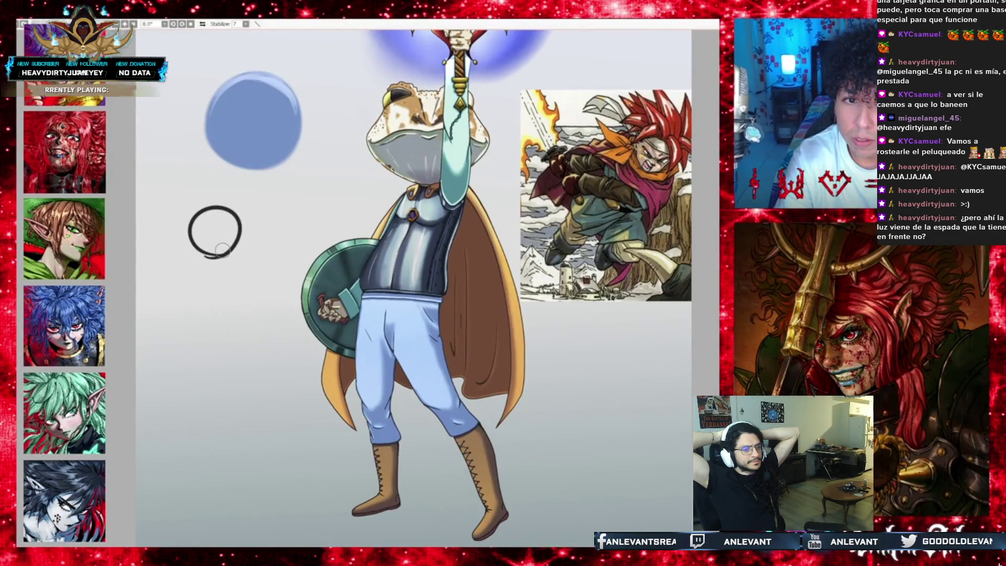
mouse_move(168, 195)
left_mouse_down()
mouse_move(189, 214)
mouse_move(172, 204)
left_mouse_up()
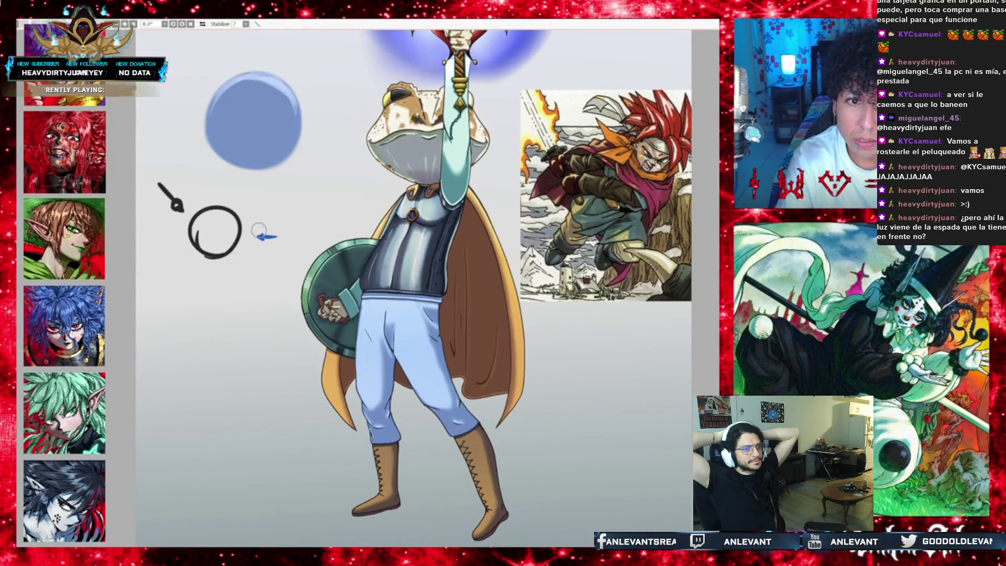
left_click_drag(230, 251, 240, 222)
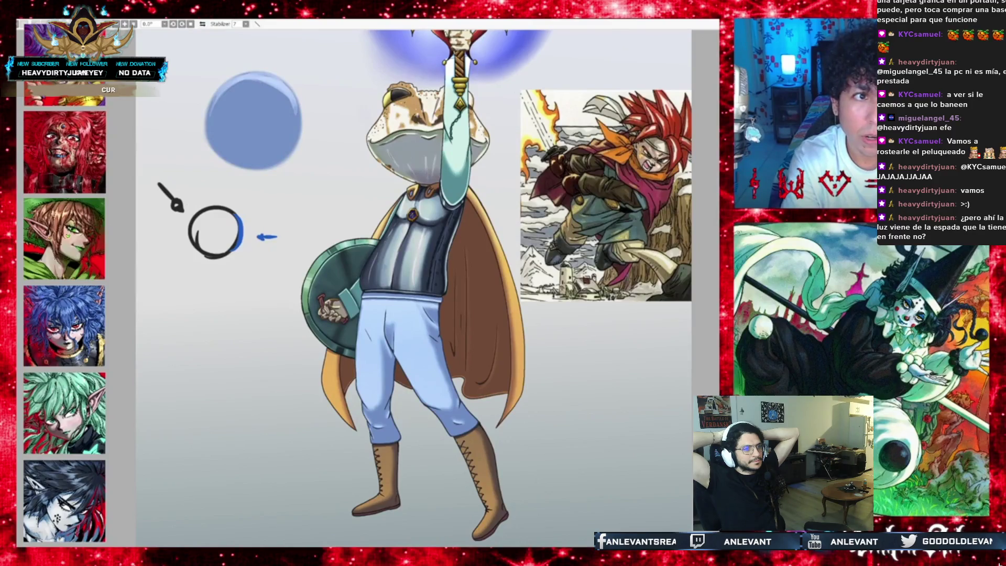
left_click_drag(180, 210, 182, 211)
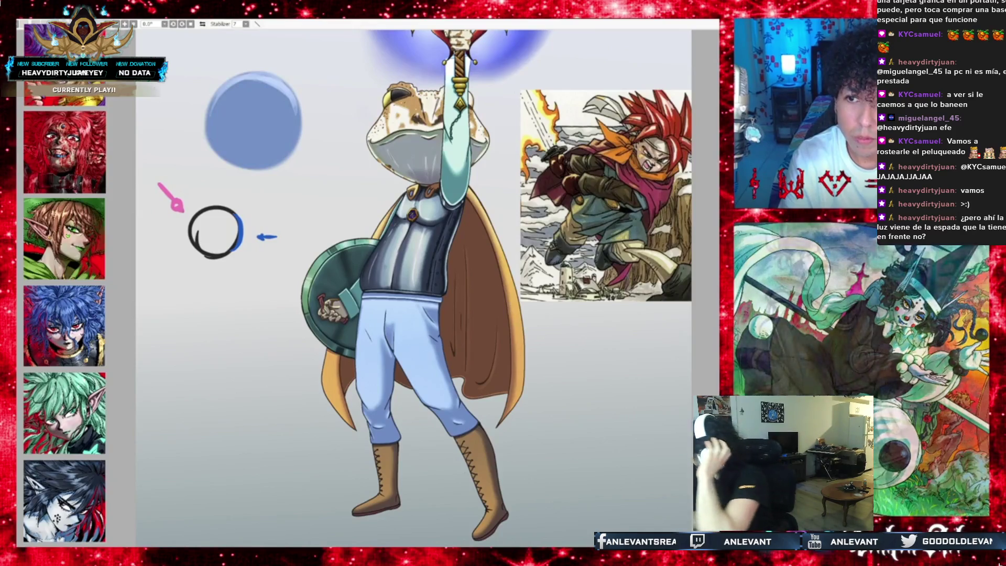
left_click(202, 224)
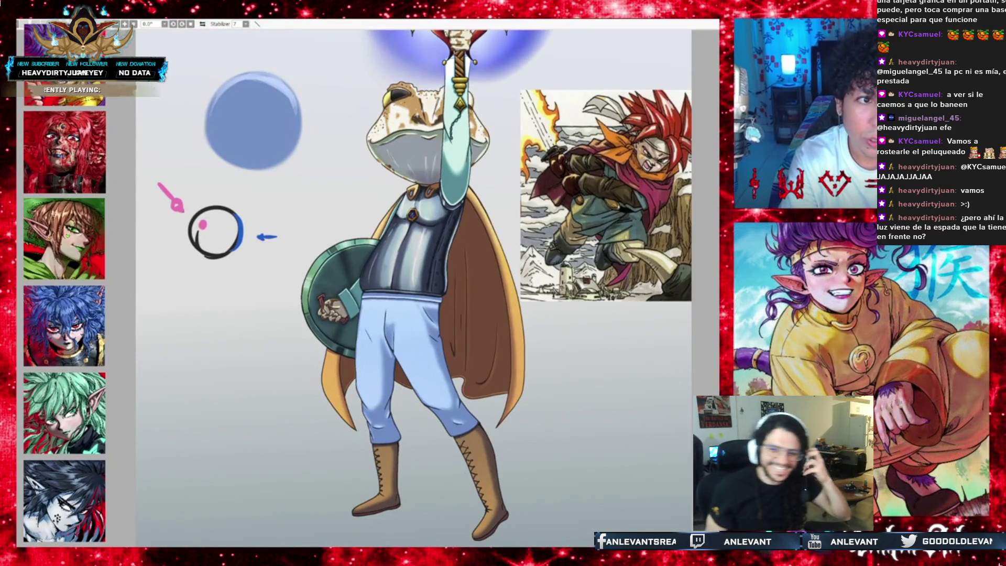
mouse_move(202, 223)
left_mouse_down()
mouse_move(199, 233)
mouse_move(210, 233)
left_mouse_up()
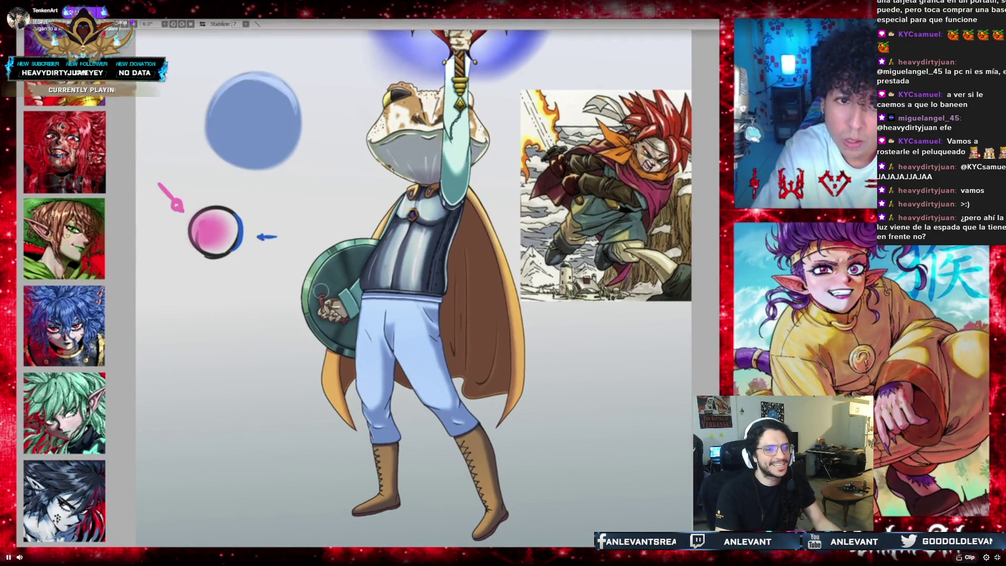
key("Escape")
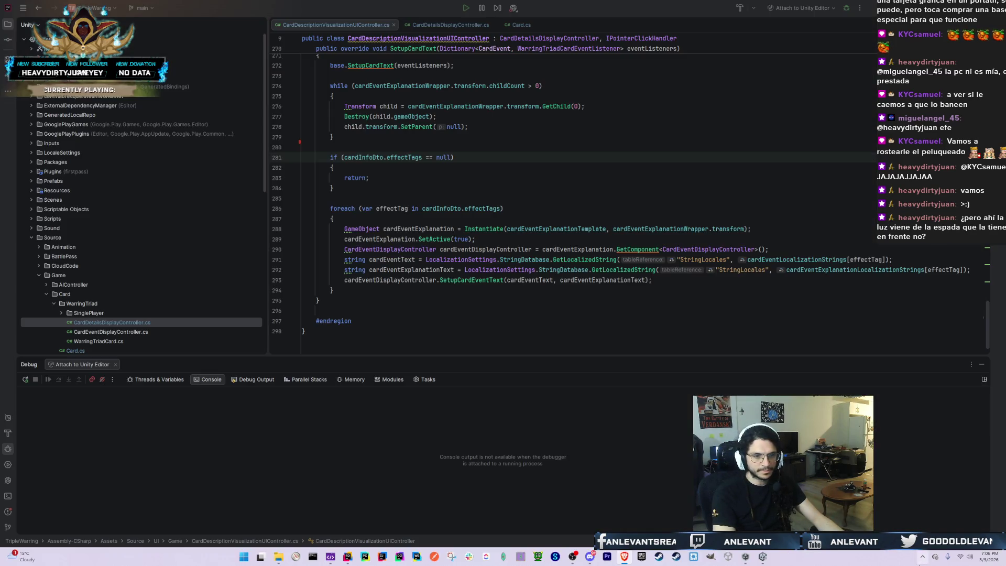
Step: Launch Steam from Windows Search, then bring the Unity Editor window to the front
left_click(922, 556)
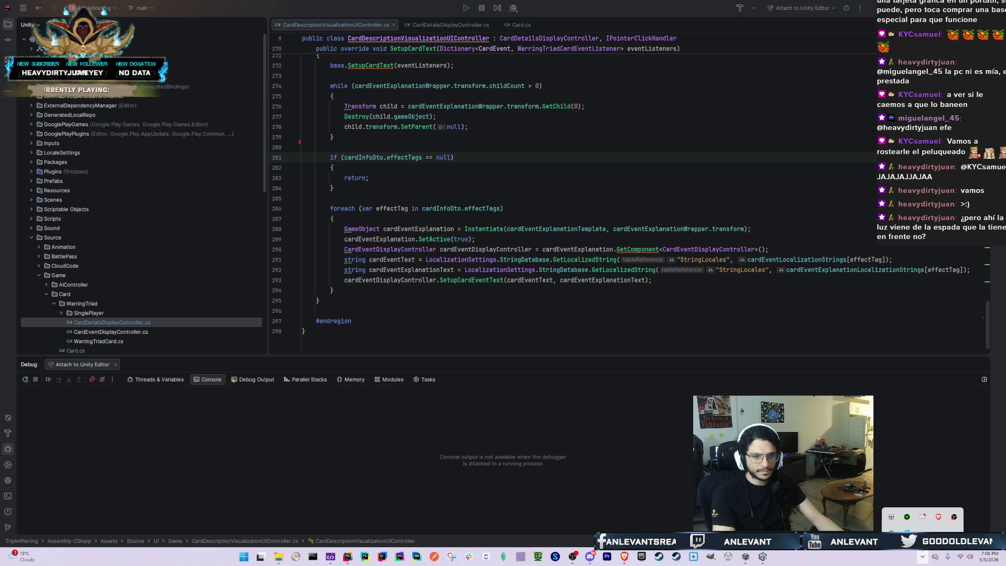
key("super")
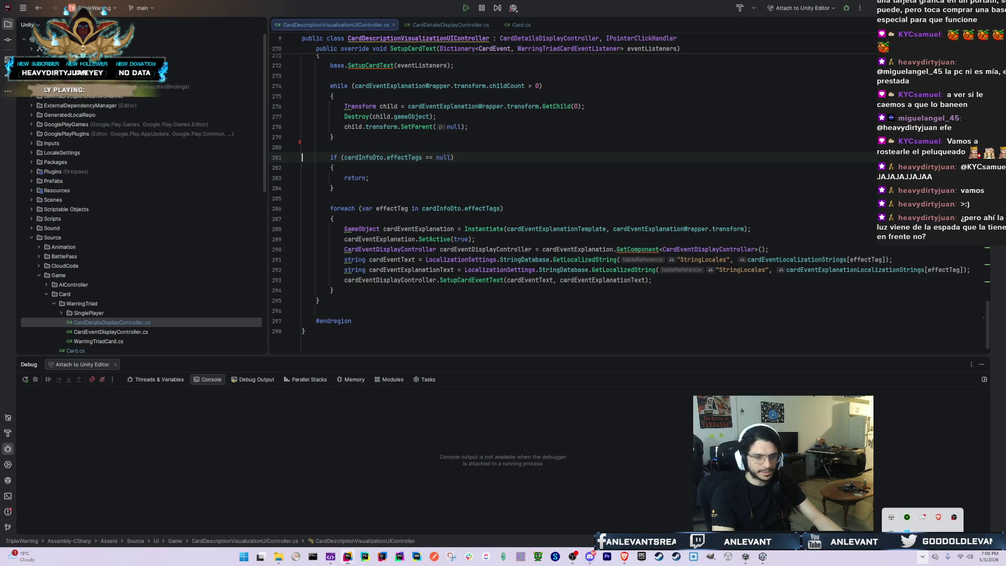
type("slackt")
key("Return")
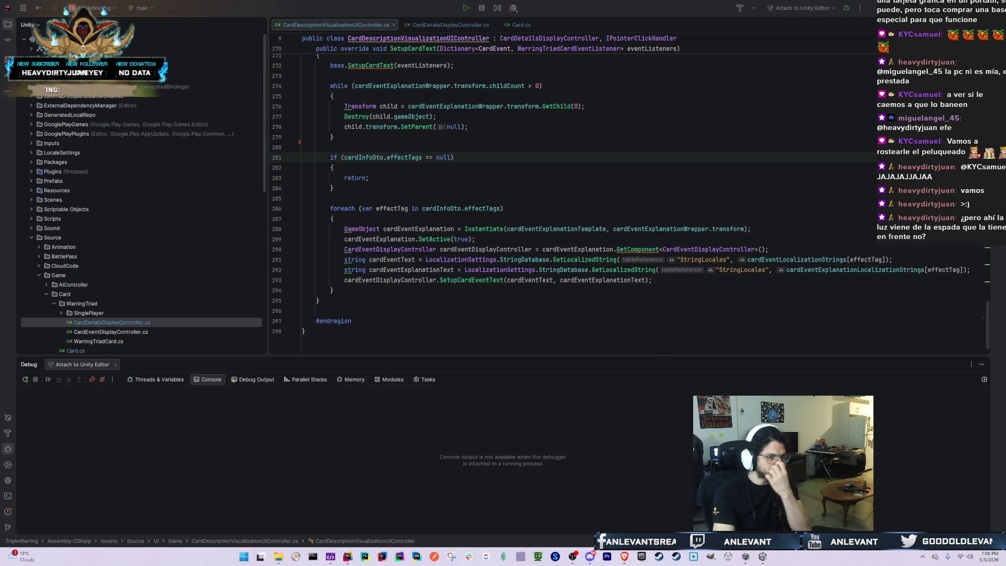
left_click(762, 559)
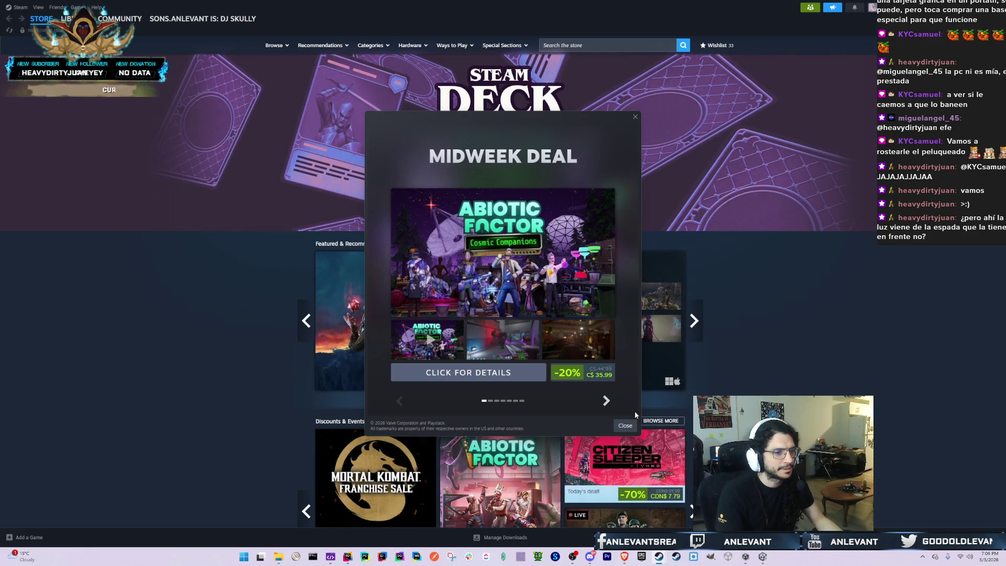
Step: Dismiss the Midweek Deal popup and launch the SteamPipe Build Uploader from the taskbar
left_click(625, 425)
mouse_move(478, 515)
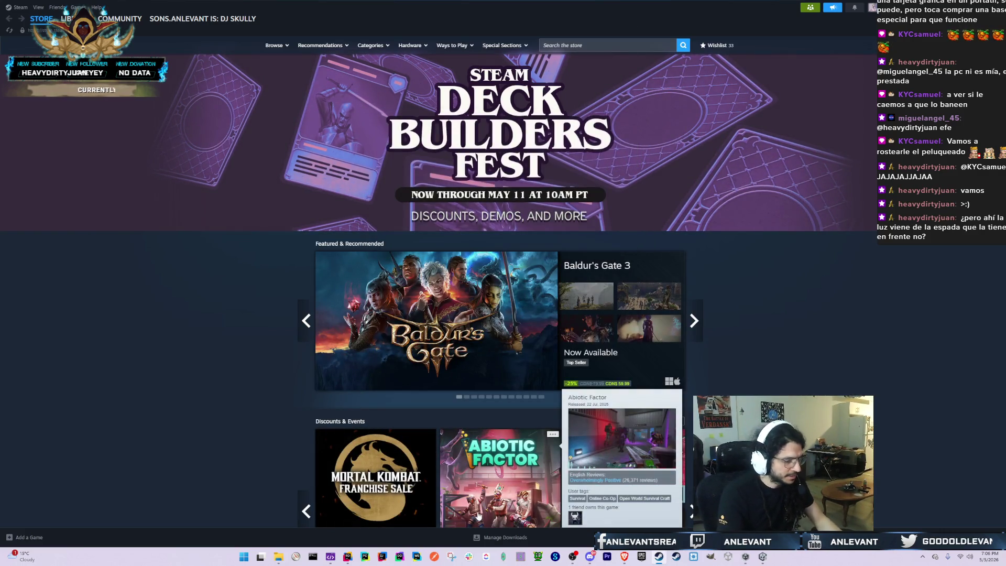
key("super")
left_click(589, 556)
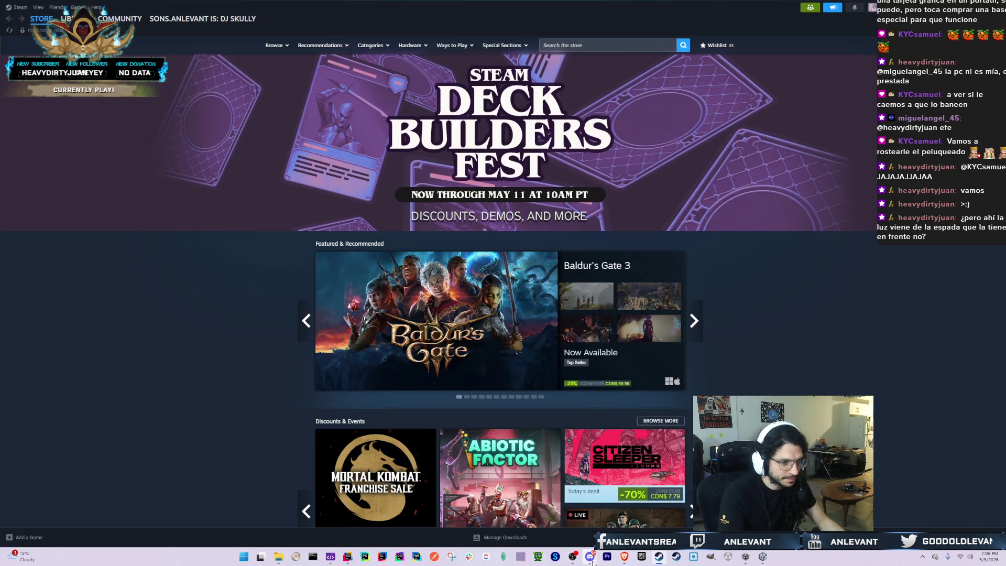
left_click(676, 556)
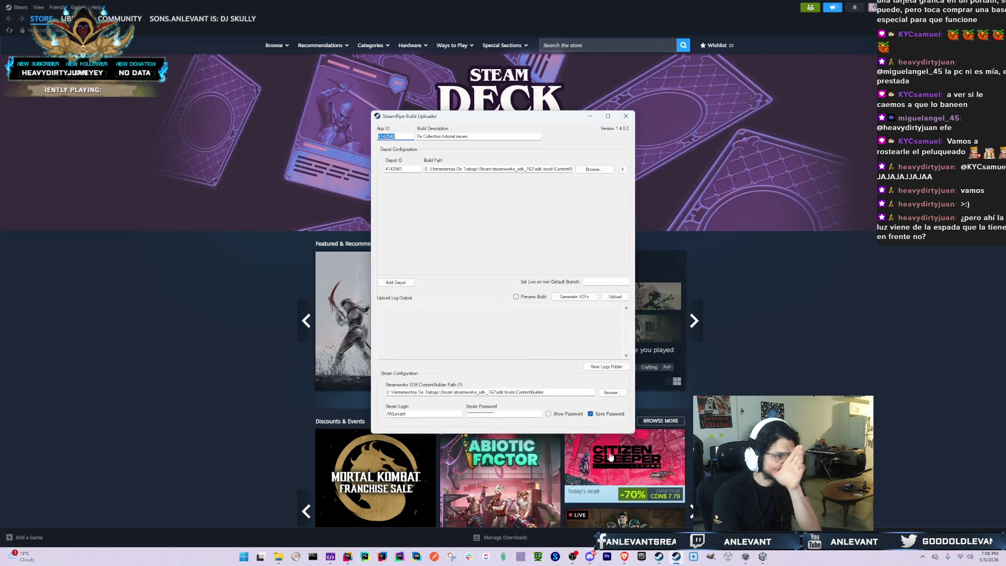
left_click(526, 169)
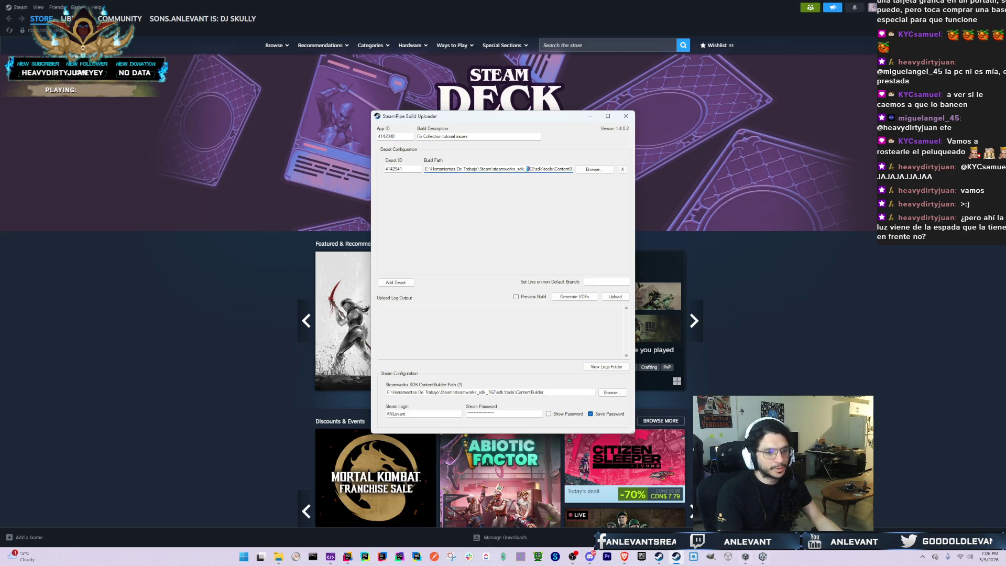
Step: Close the DevToys, Save As and Downloads windows, then select the depot's whole build path
key("alt+Tab")
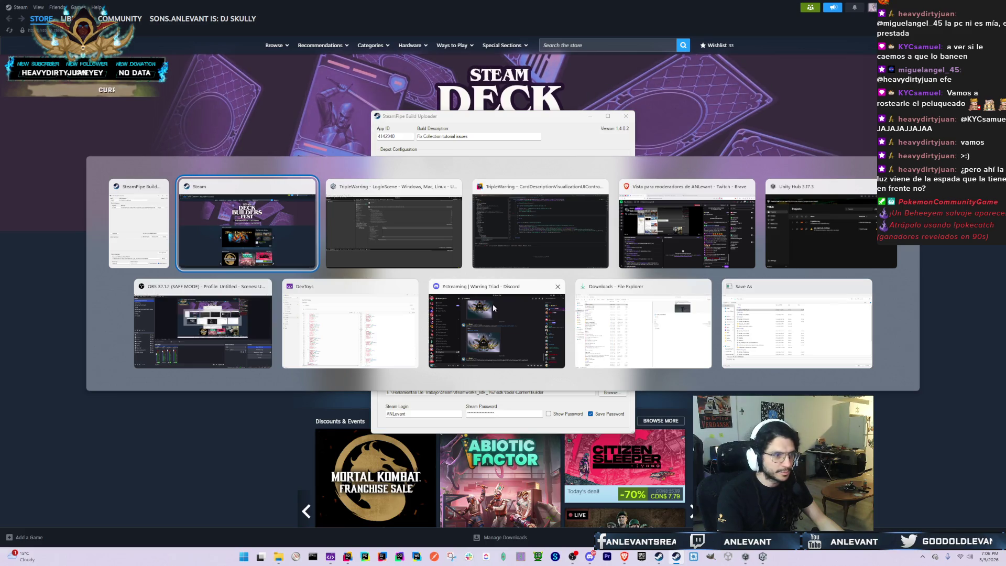
left_click(411, 293)
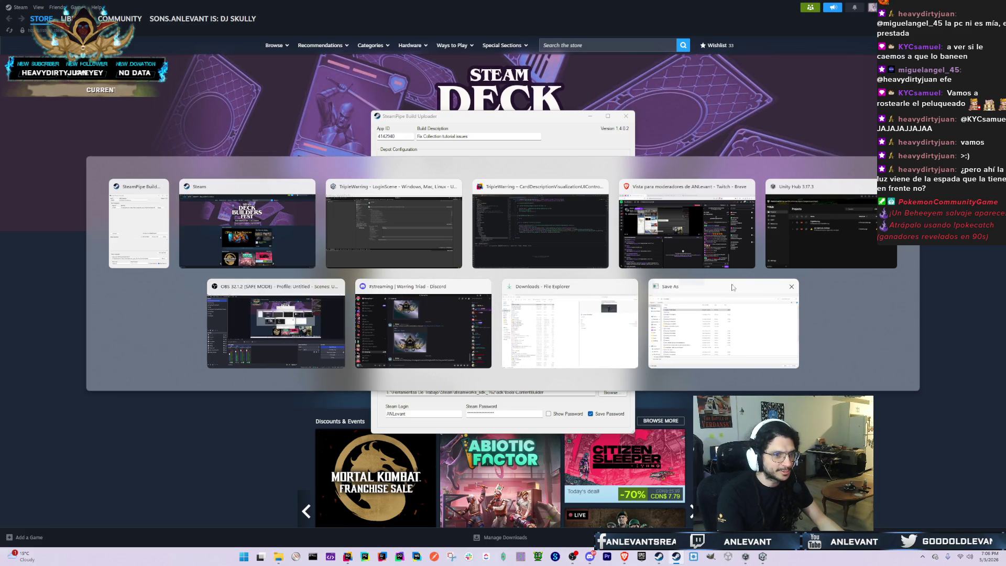
left_click(791, 289)
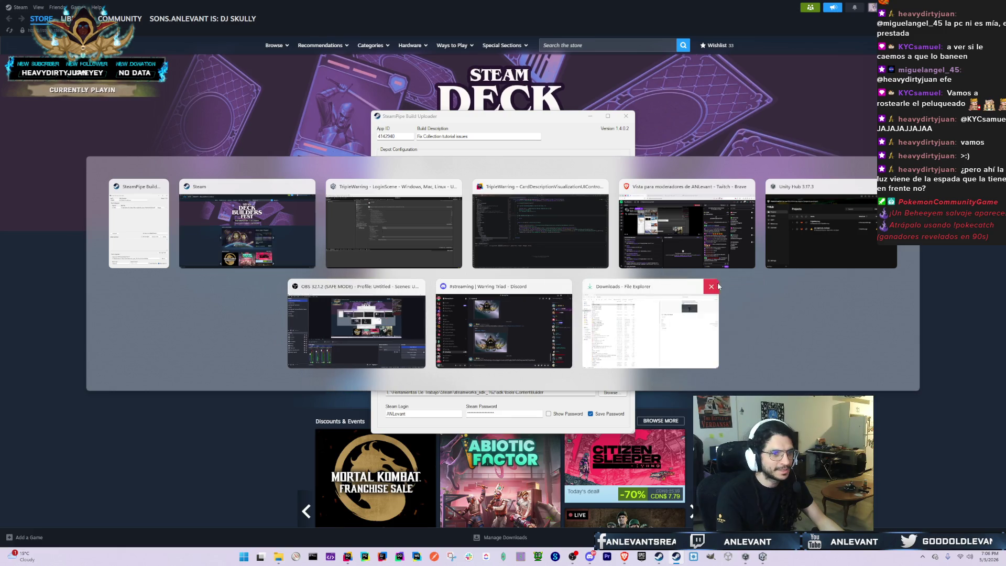
left_click(713, 287)
key("Escape")
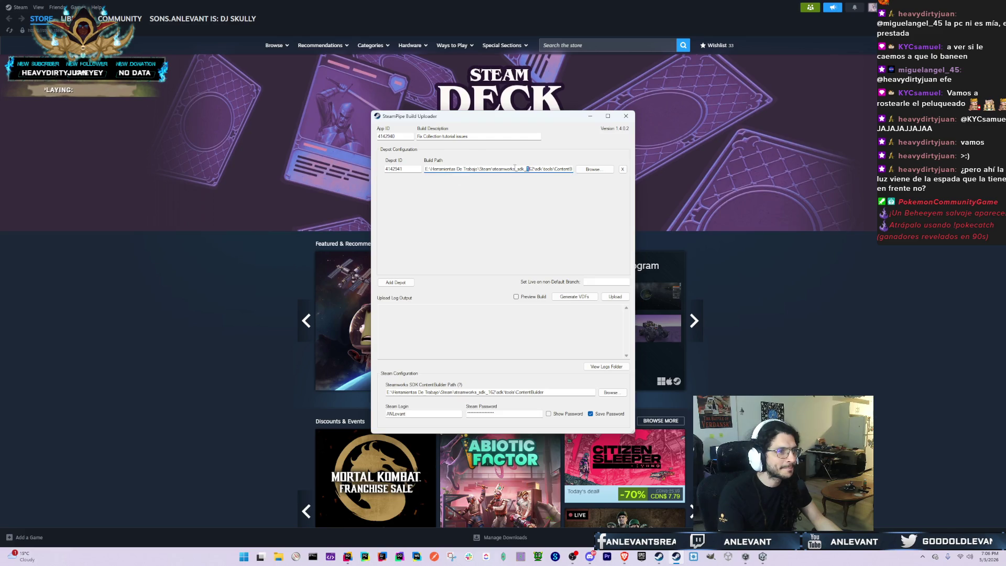
key("ctrl+a")
key("ctrl+c")
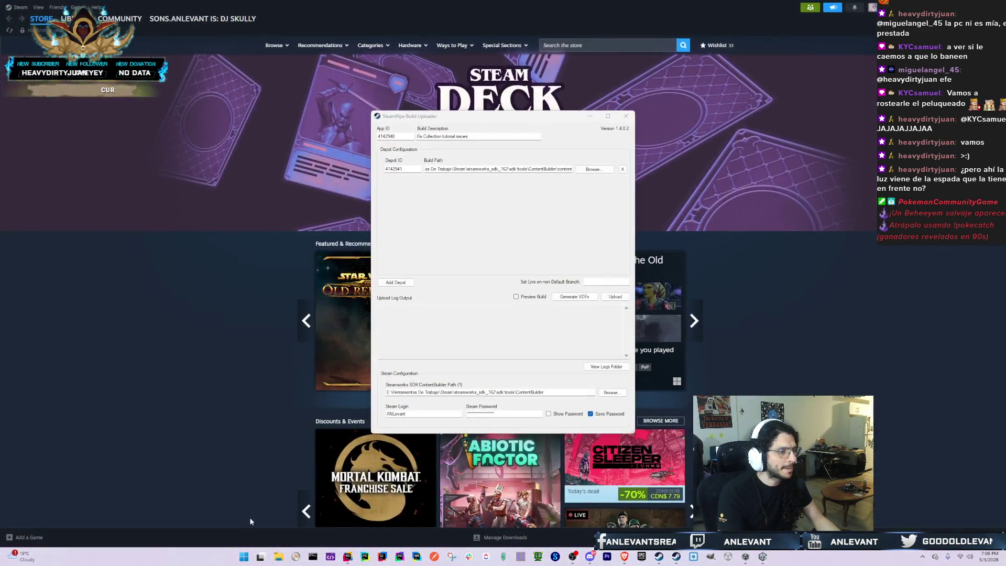
Step: Open the ContentBuilder content folder in File Explorer using the pasted build path
left_click(278, 556)
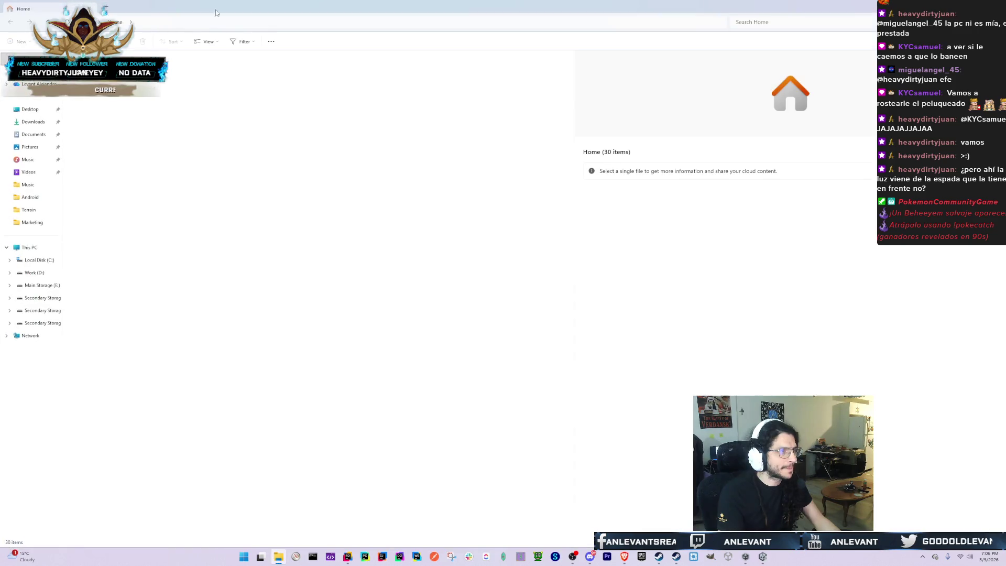
key("ctrl+l")
key("ctrl+v")
key("Return")
Step: Paste the Build\Client files (TripleWarring, TripleWarring_Data, UnityPlayer.dll) into the content folder
left_click(104, 6)
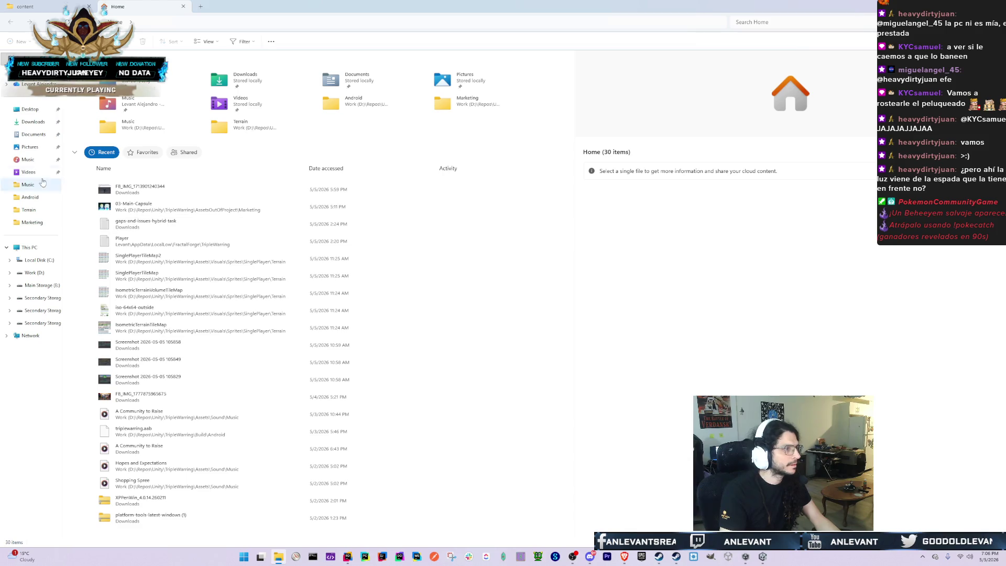
left_click(30, 197)
left_click(297, 24)
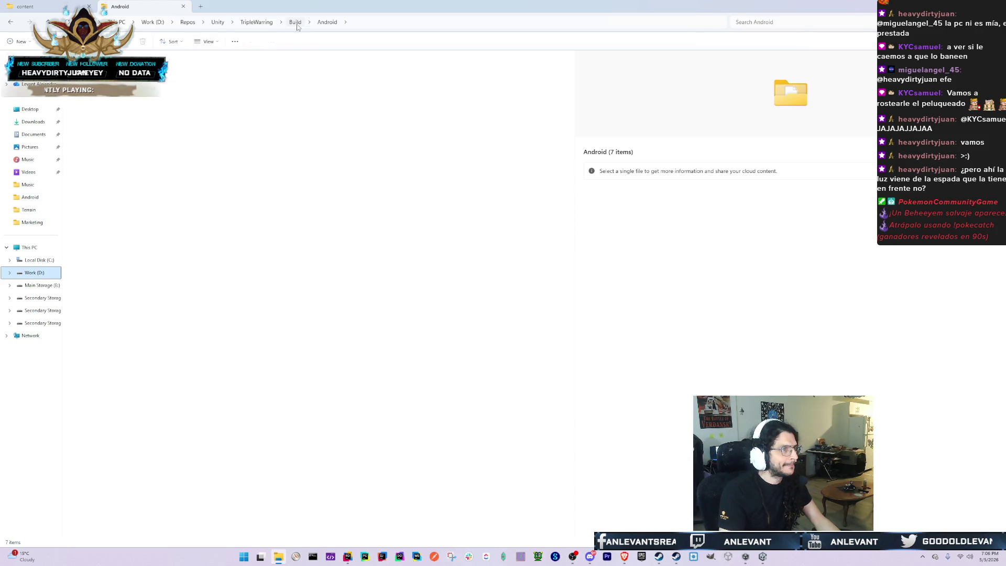
double_click(105, 78)
key("ctrl+a")
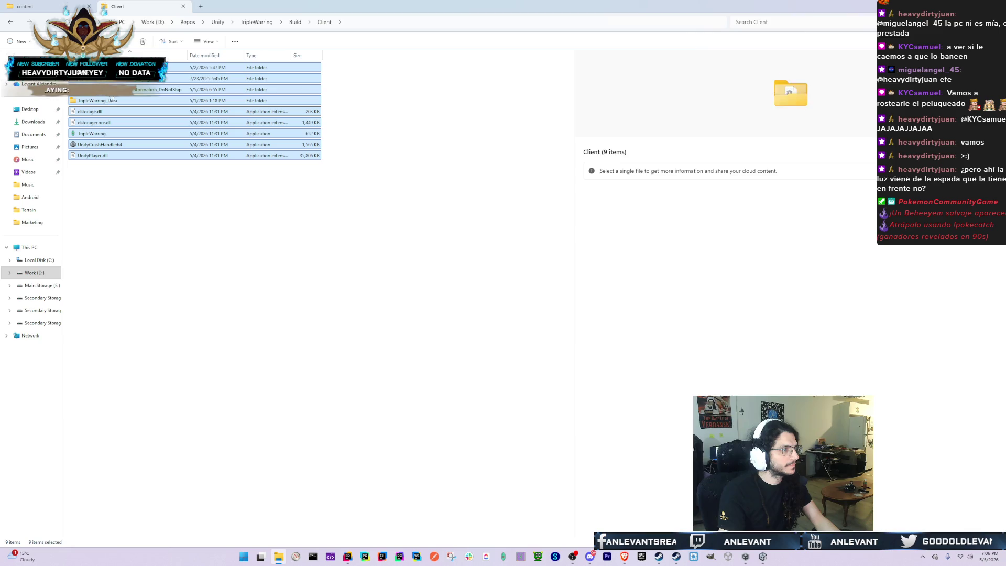
key("ctrl+shift+Tab")
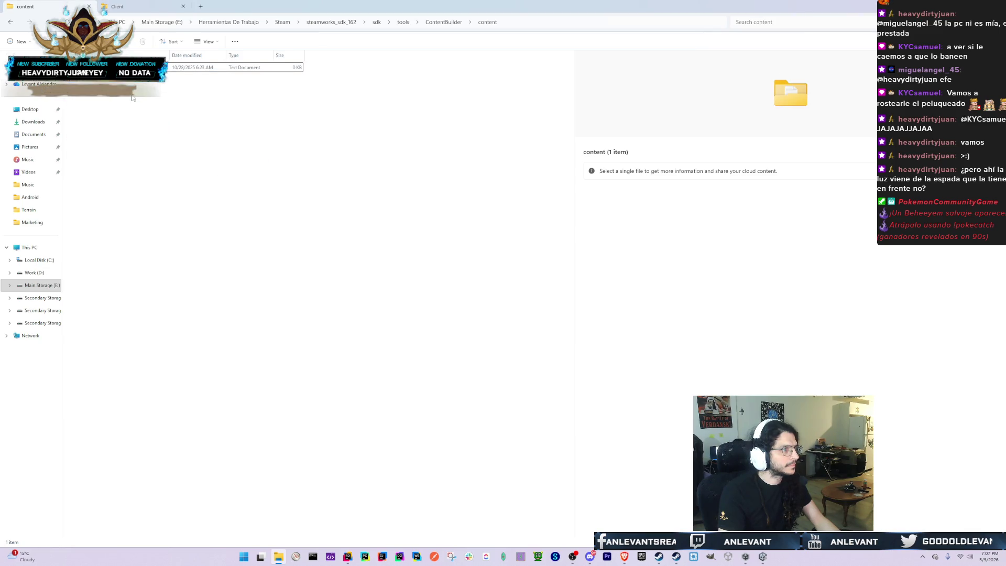
key("ctrl+v")
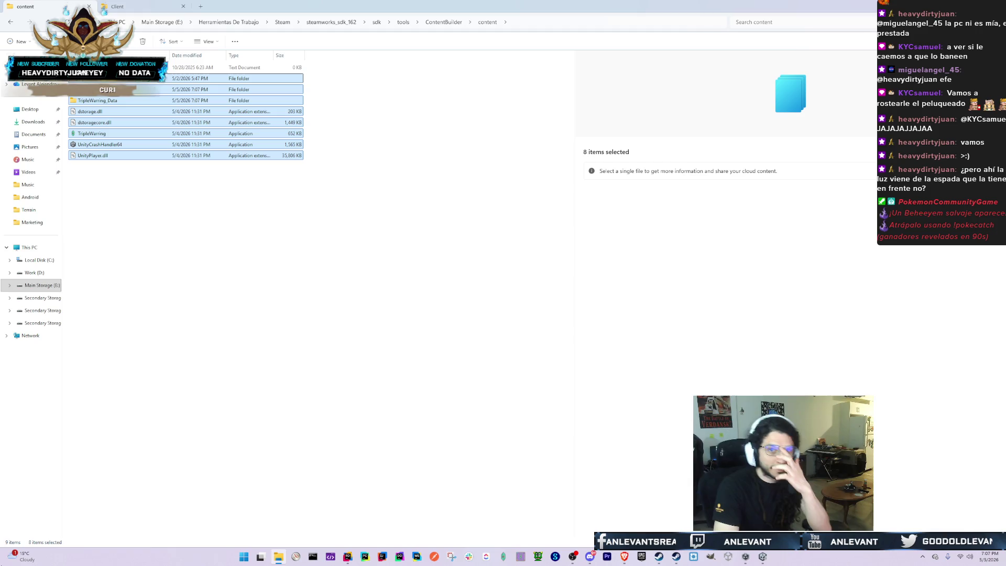
Step: Generate the VDFs in SteamPipe Build Uploader and start uploading the TripleWarring build to Steam
key("alt+Tab")
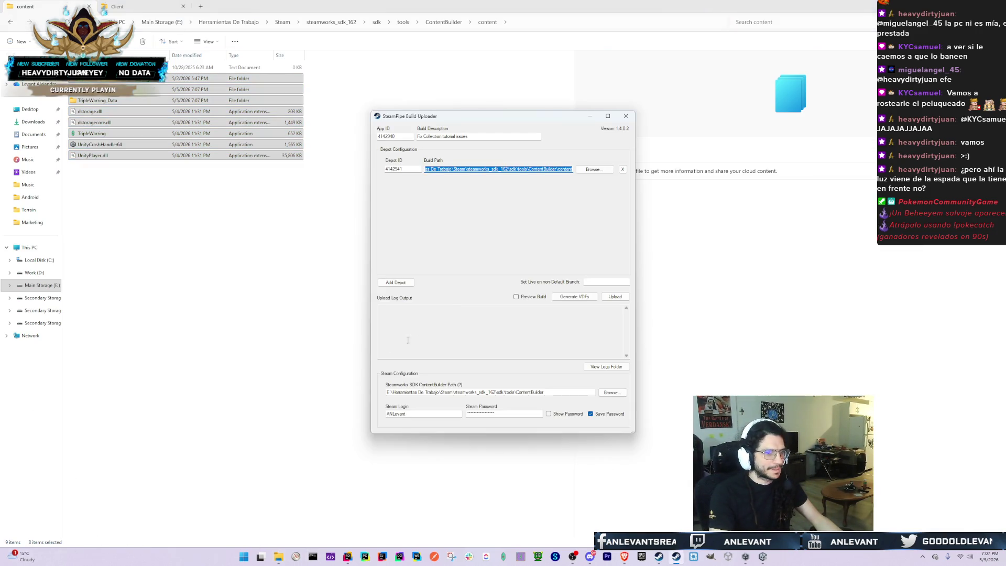
left_click(566, 297)
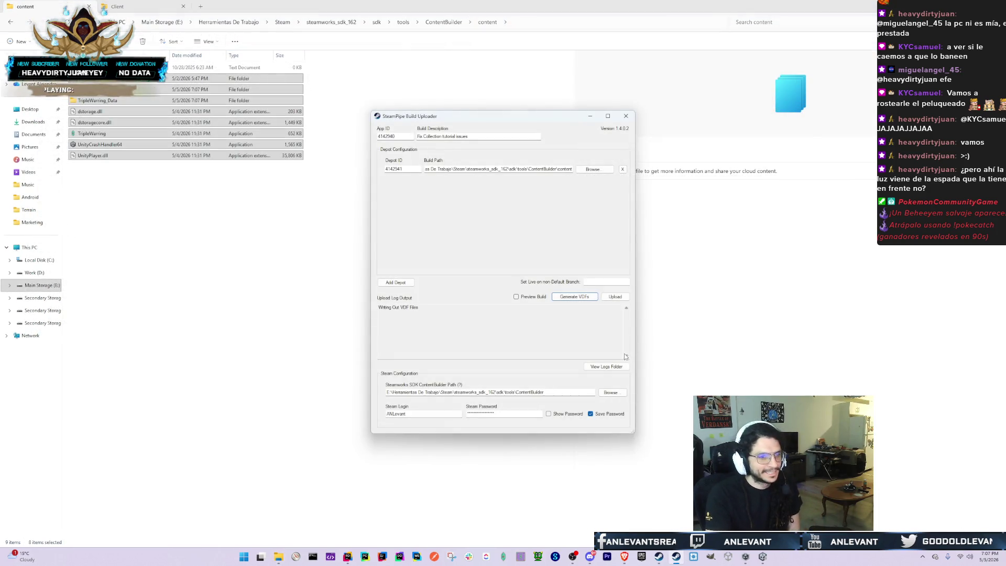
left_click(614, 296)
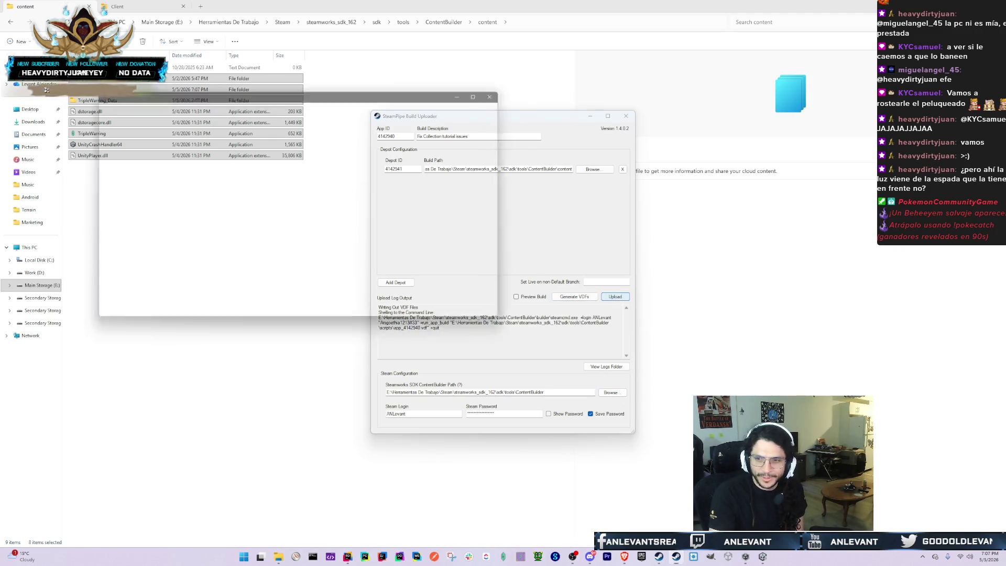
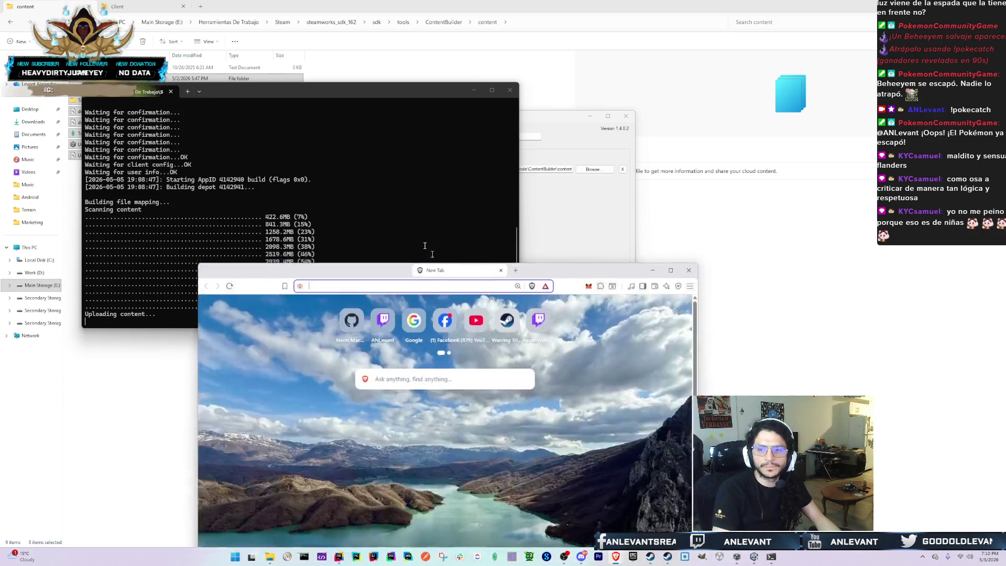
Step: Open the Warring Triad Playtest app page from the Steamworks partner dashboard and close the old tab
type("steam")
key("BackSpace")
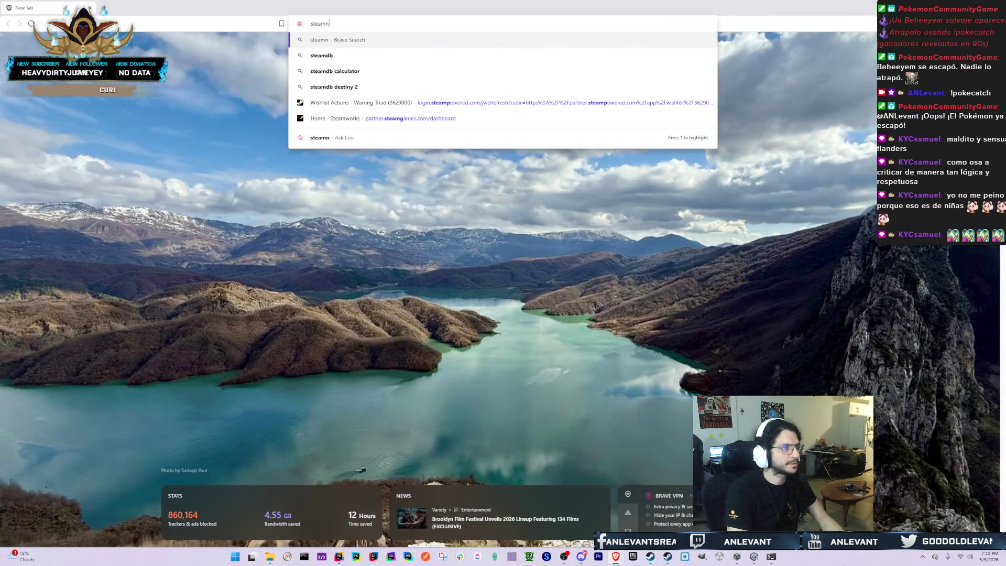
key("Down")
key("Down")
key("Down")
key("Return")
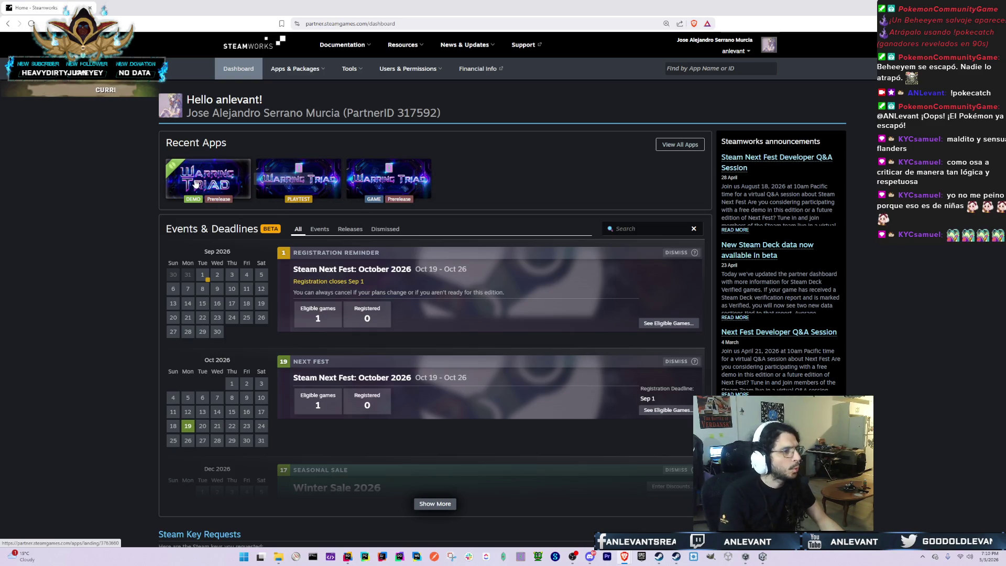
left_click(299, 178)
left_click(90, 7)
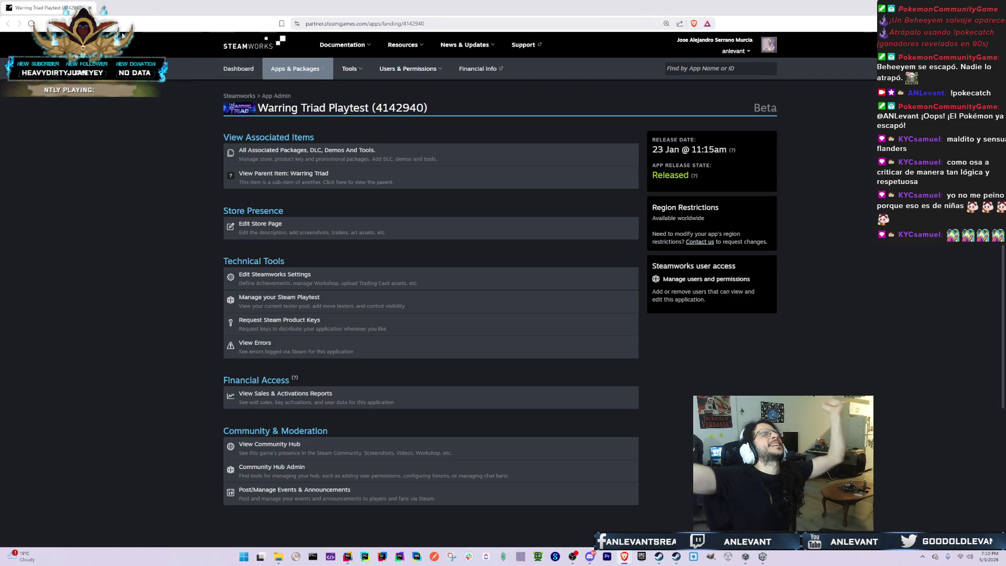
Step: Assign build 23101535 to the default branch, set it live, and dismiss the authenticator notice
left_click(283, 279)
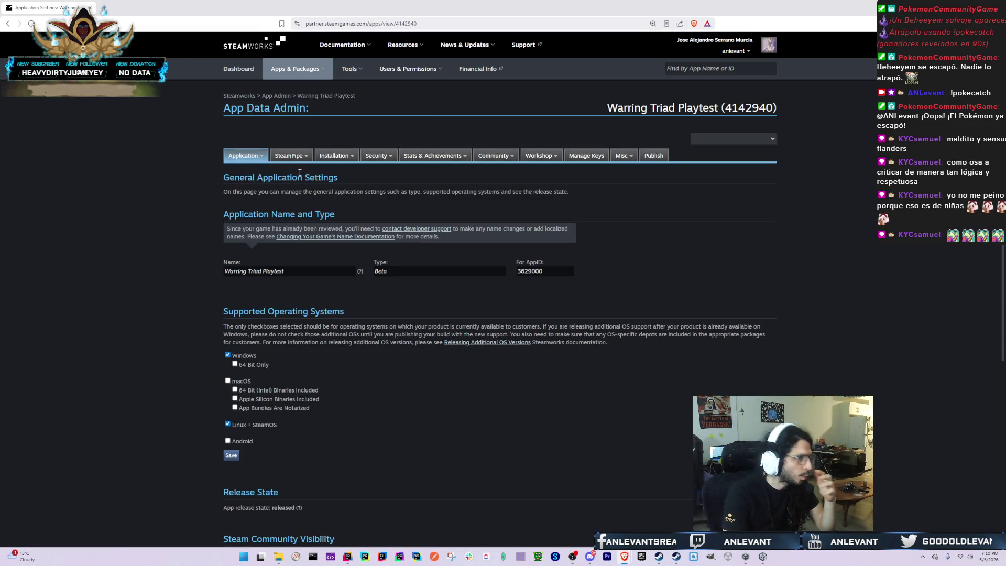
left_click(288, 169)
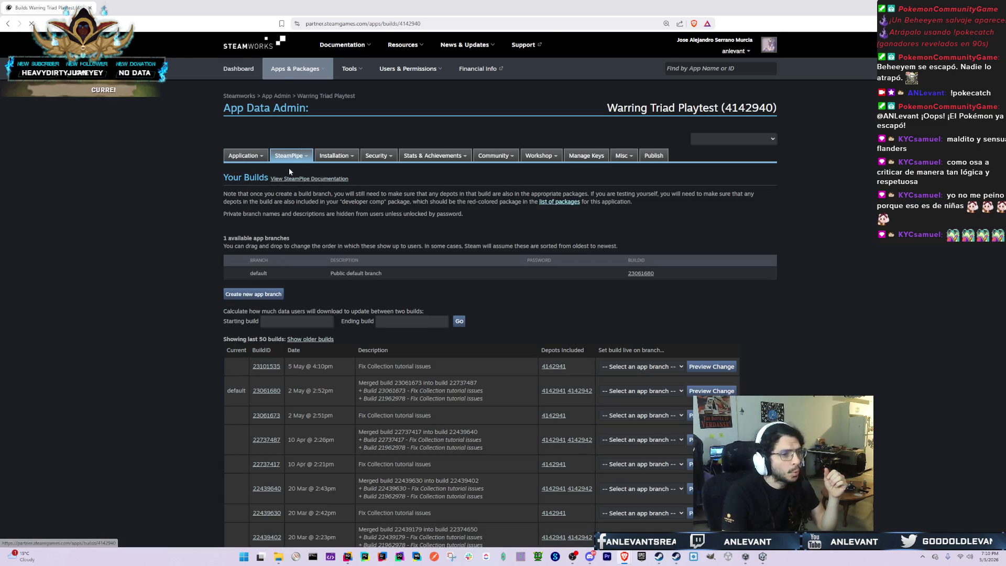
left_click(626, 366)
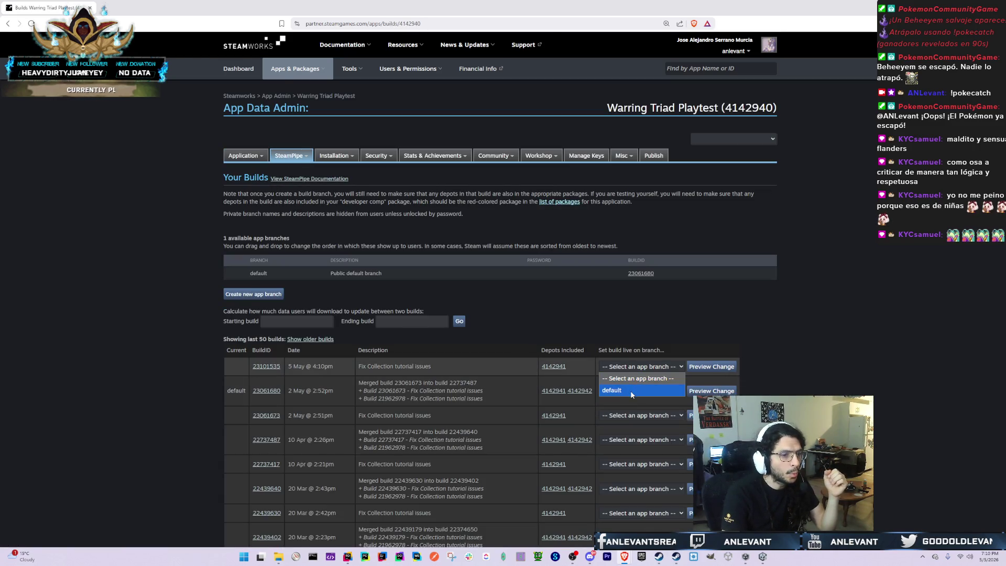
left_click(630, 390)
left_click(721, 366)
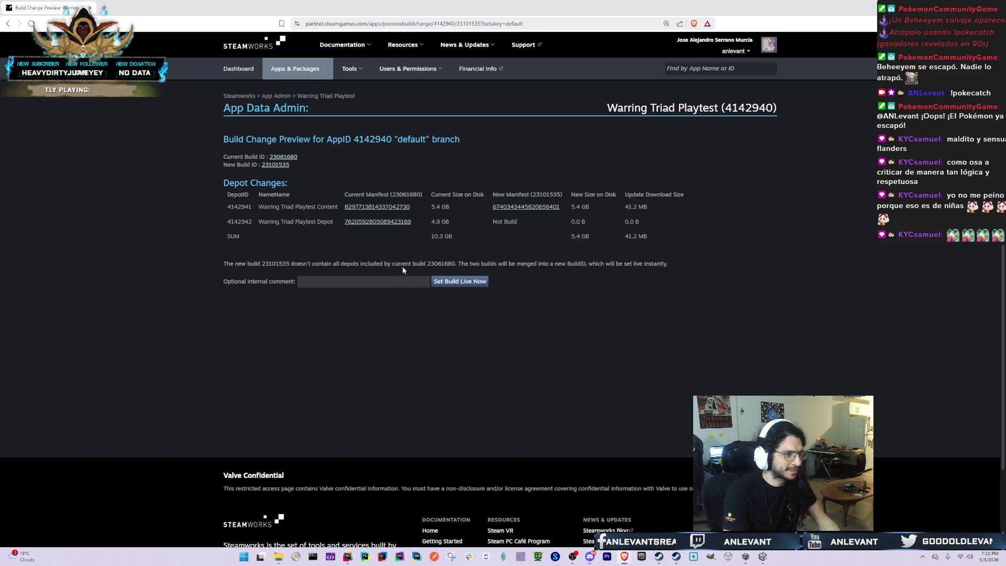
left_click(433, 281)
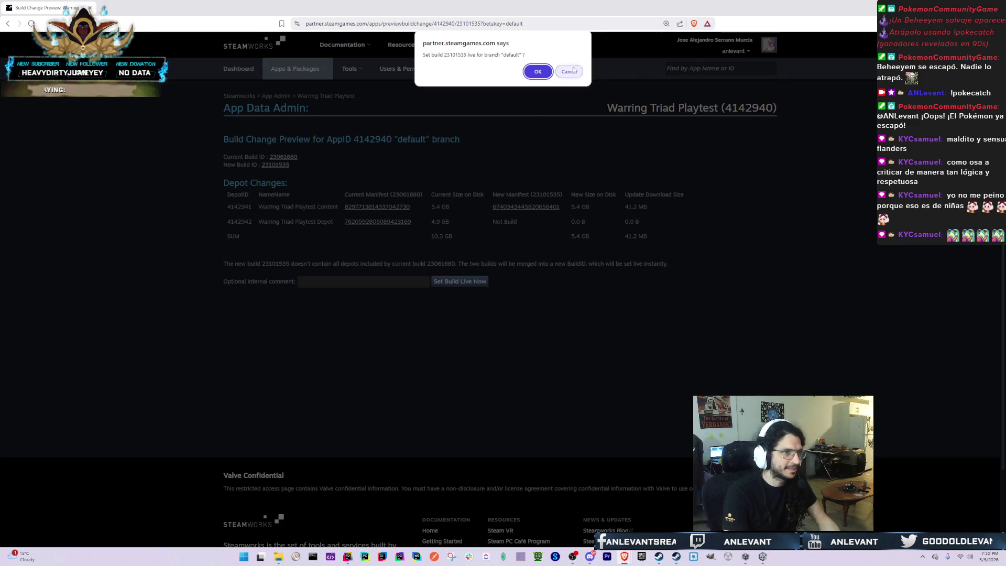
left_click(534, 73)
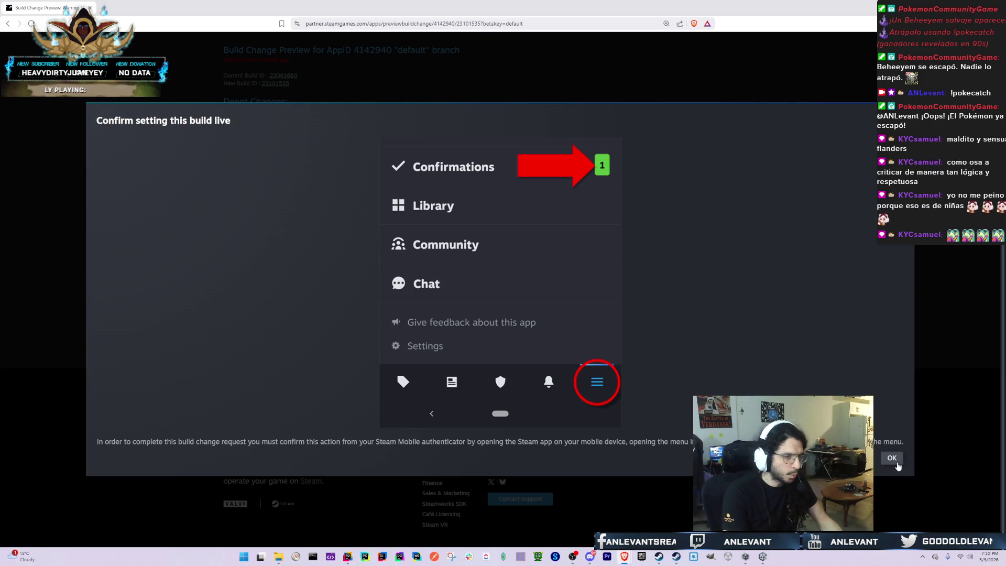
left_click(896, 461)
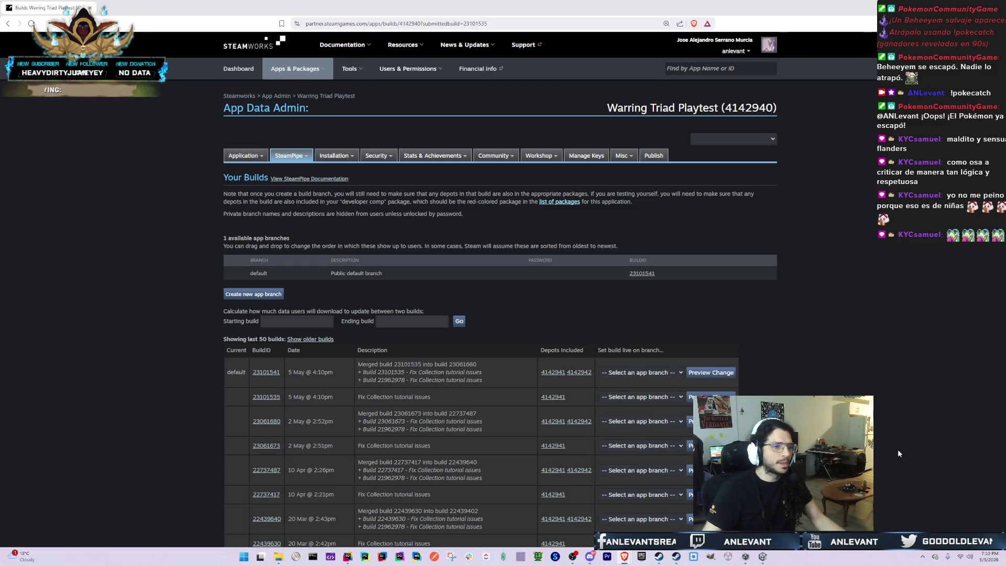
Step: Close the Unity and Rider windows from the task switcher and bring Steam forward
key("alt+Tab")
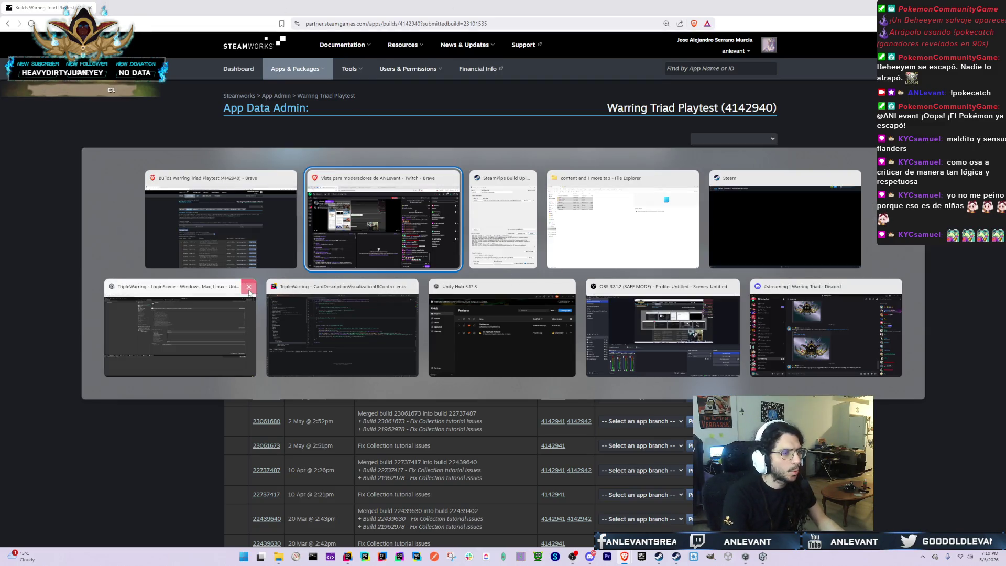
left_click(249, 289)
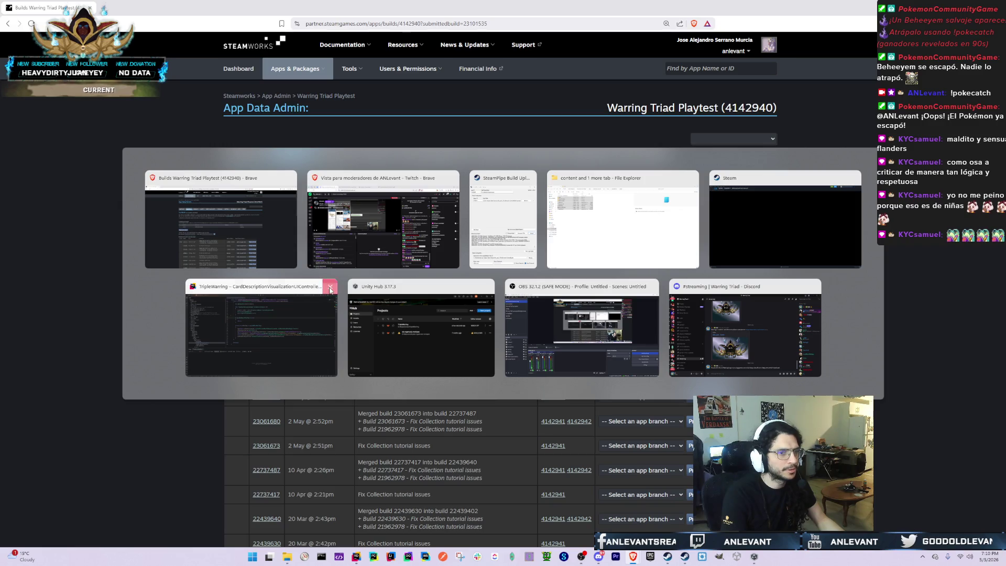
left_click(329, 289)
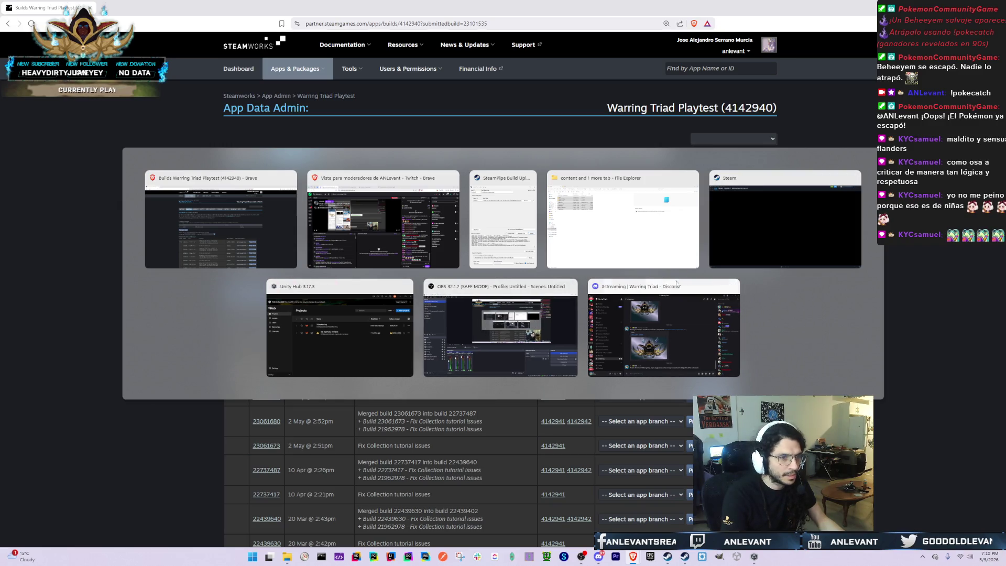
left_click(784, 223)
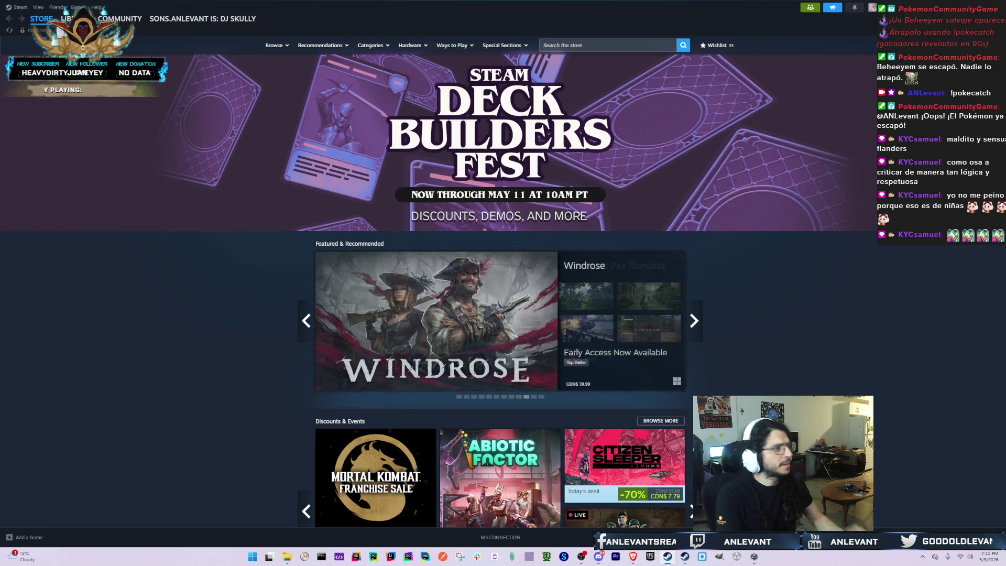
Step: Stop the running Warring Triad Demo in the Steam library, then play Warring Triad Playtest
left_click(533, 390)
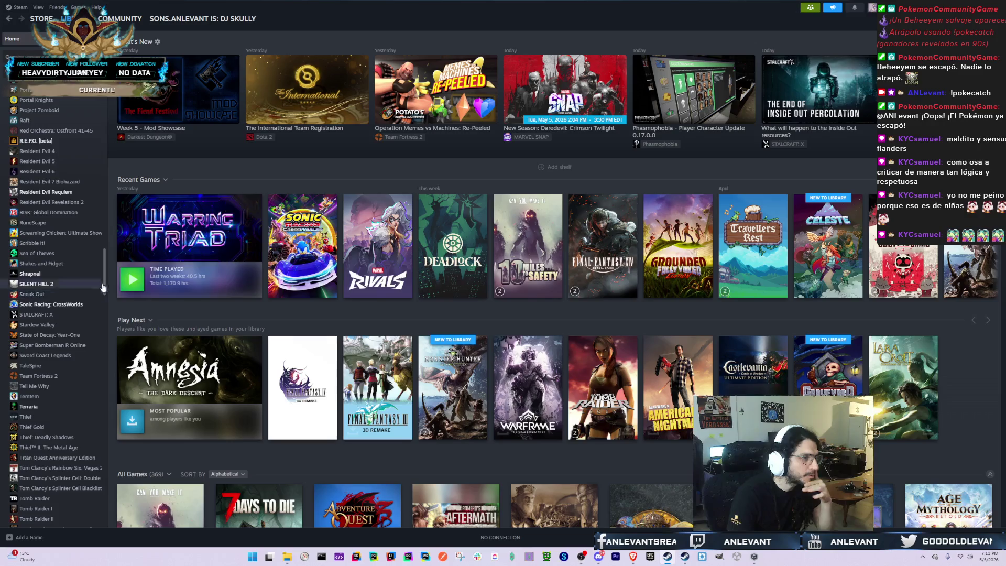
left_click(135, 279)
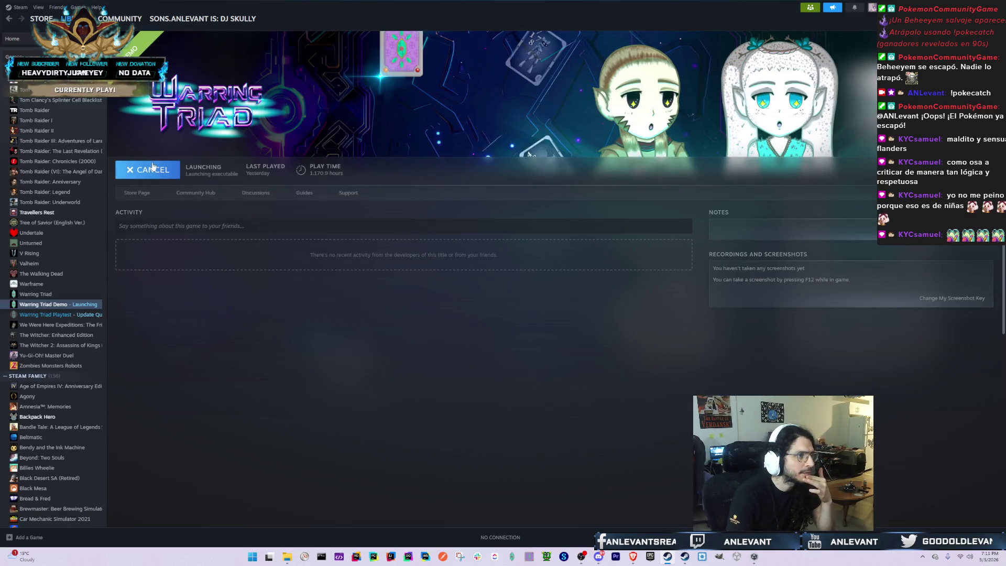
left_click(67, 315)
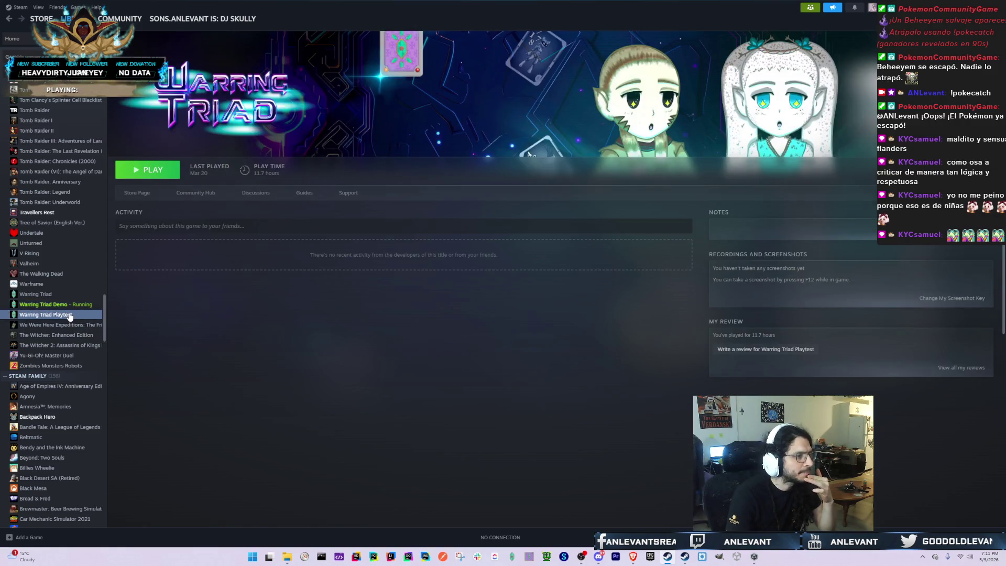
left_click(67, 305)
left_click(144, 171)
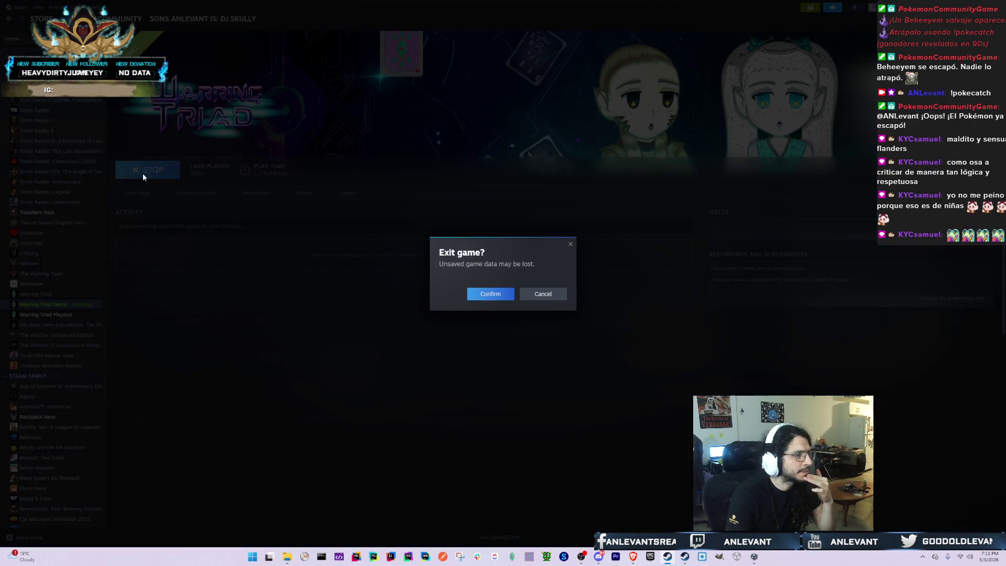
left_click(487, 295)
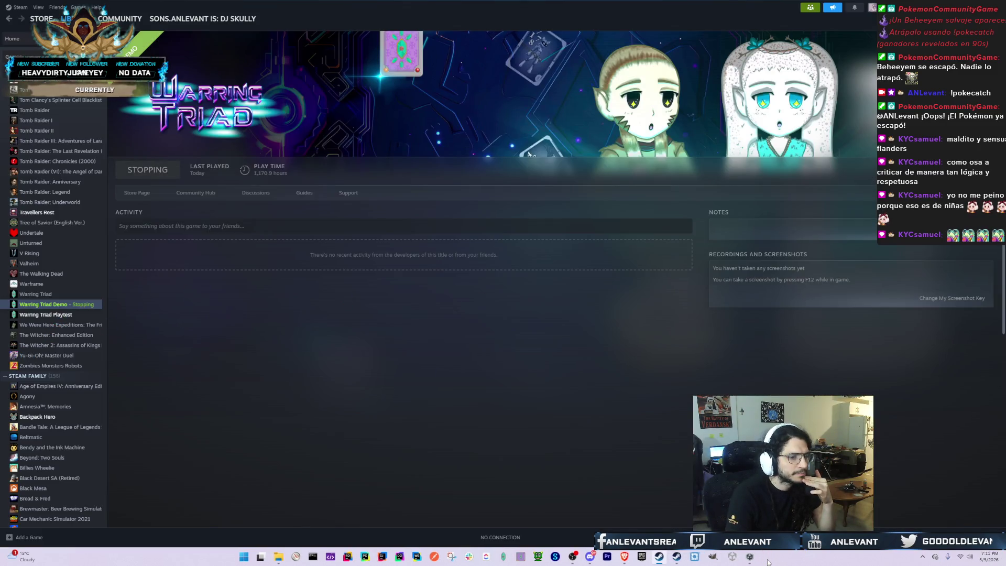
left_click(61, 315)
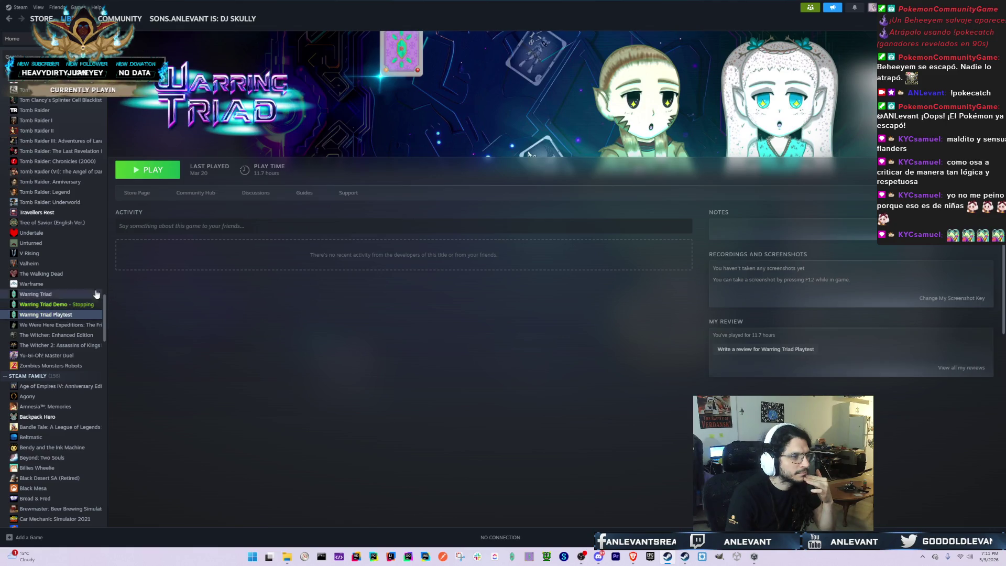
left_click(161, 170)
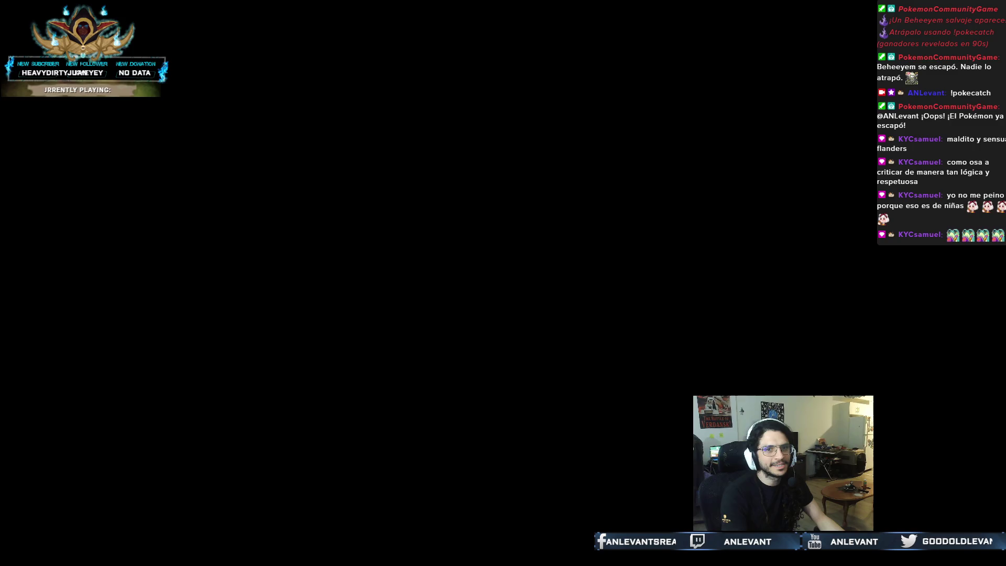
Step: Bring up the Windows task switcher once the Playtest has finished loading
key("alt+Tab")
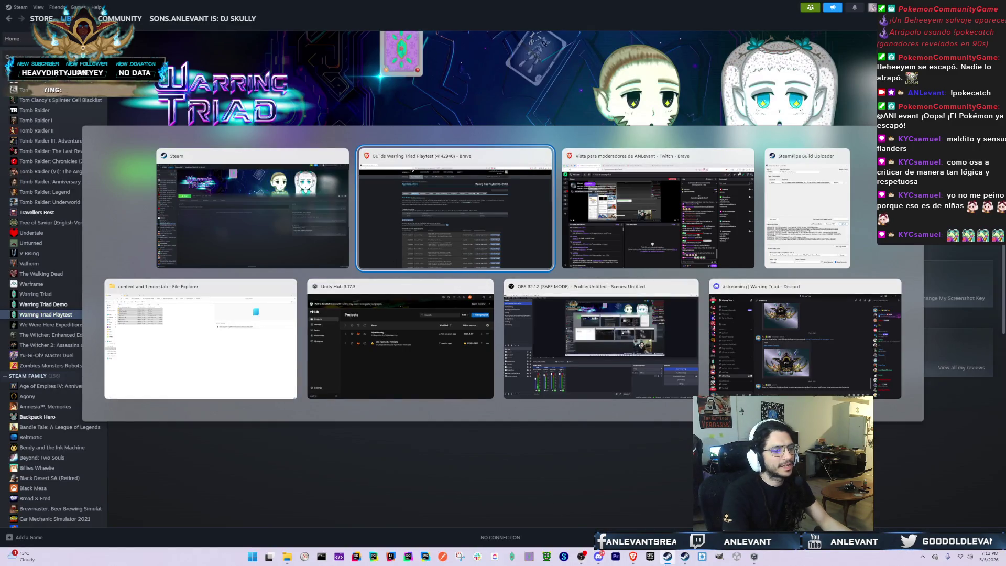
Step: Reopen the TripleWarring project from Unity Hub and clear the console
left_click(487, 357)
left_click(349, 316)
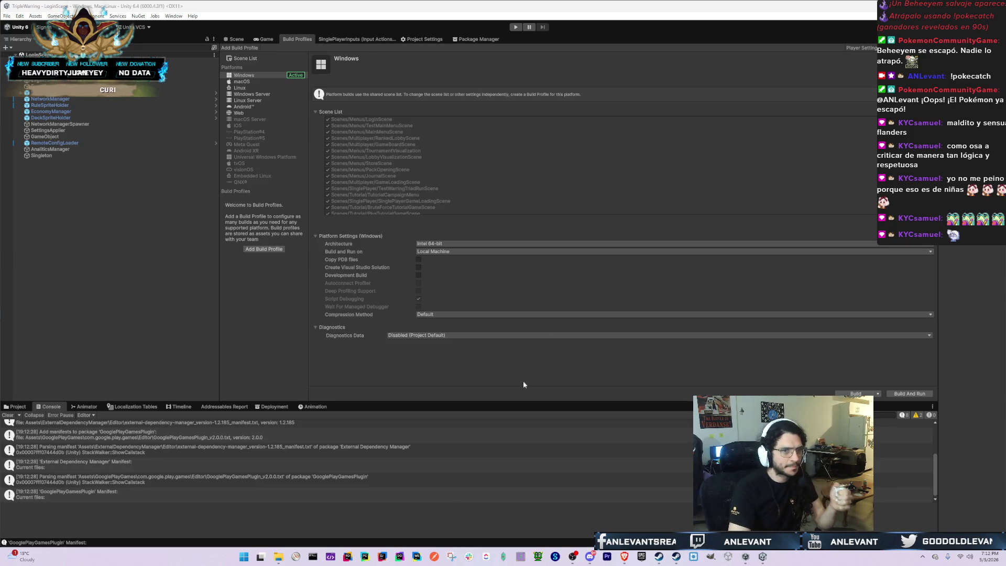
left_click(14, 417)
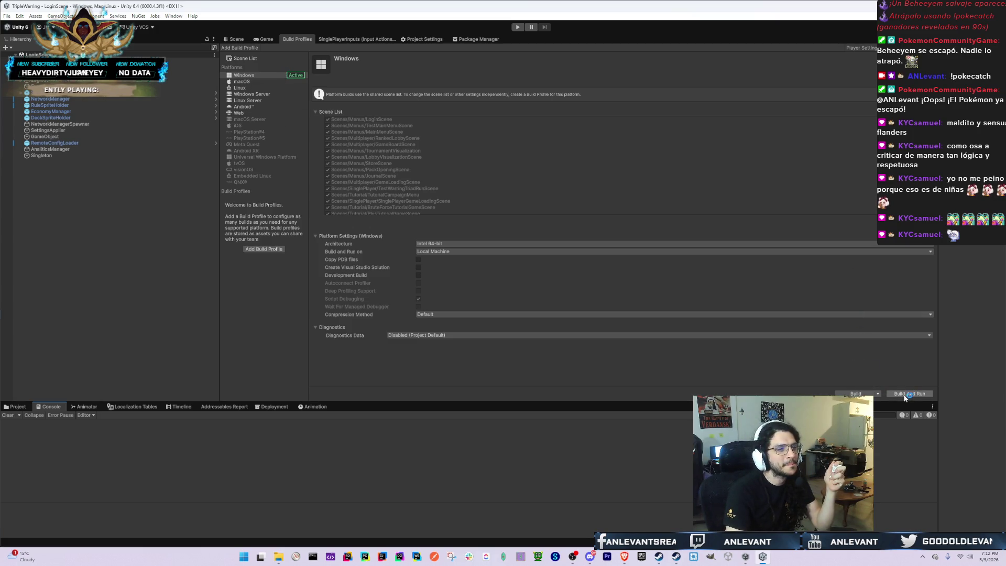
Step: Enable Development Build and Build And Run the Windows game into the Client folder
left_click(418, 276)
left_click(914, 395)
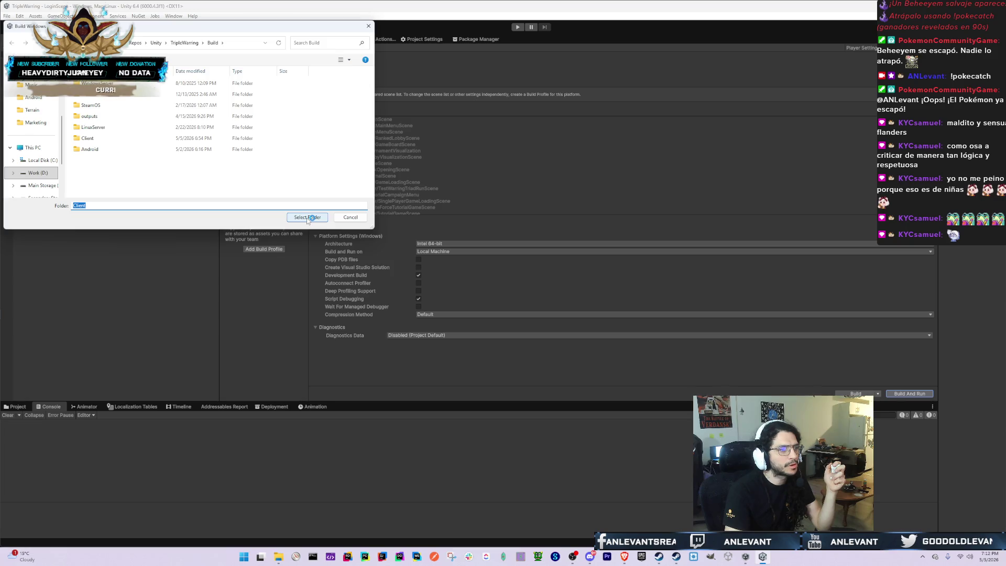
left_click(307, 217)
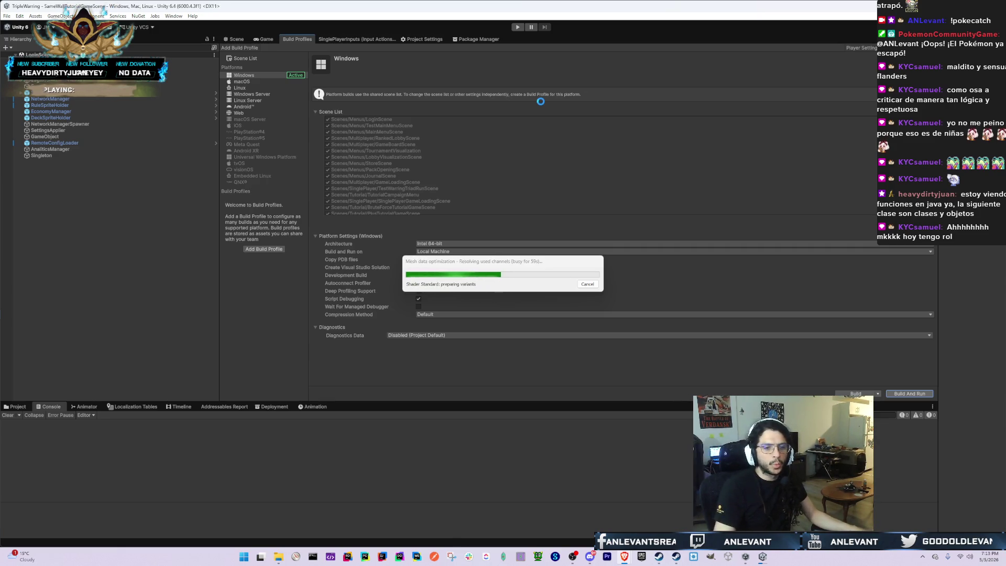
left_click(991, 555)
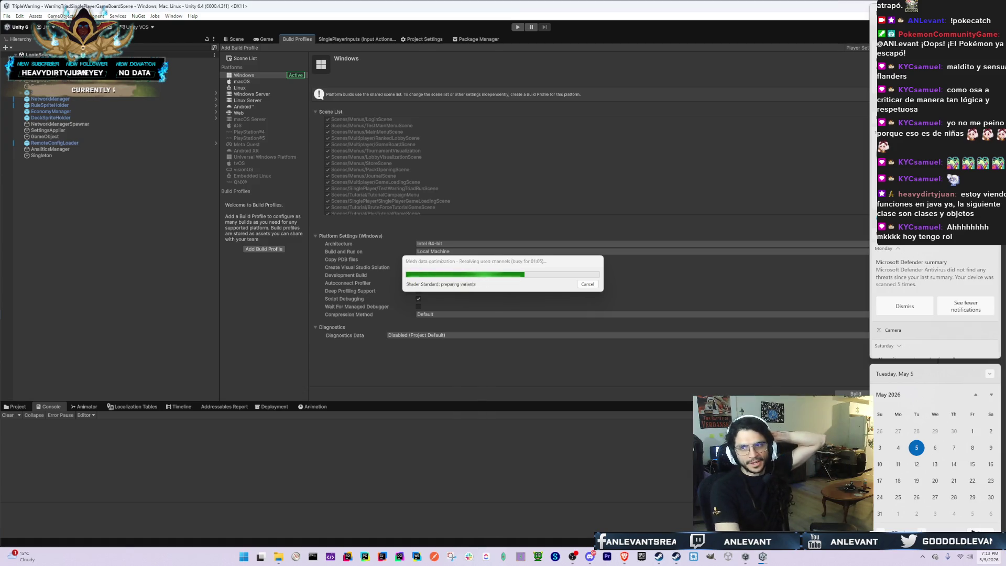
Step: Dismiss the notification and calendar panel while the Windows player build continues
left_click(977, 560)
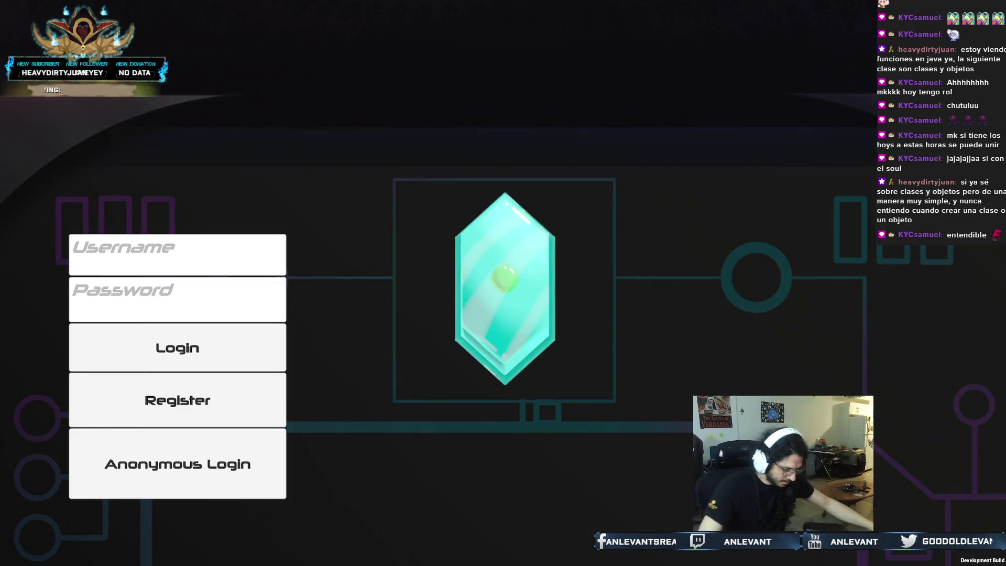
Step: Log into the built game with the admin account and password, then clear the console and rerun Build And Run
left_click(162, 259)
type("admin")
left_click(193, 297)
type("***********")
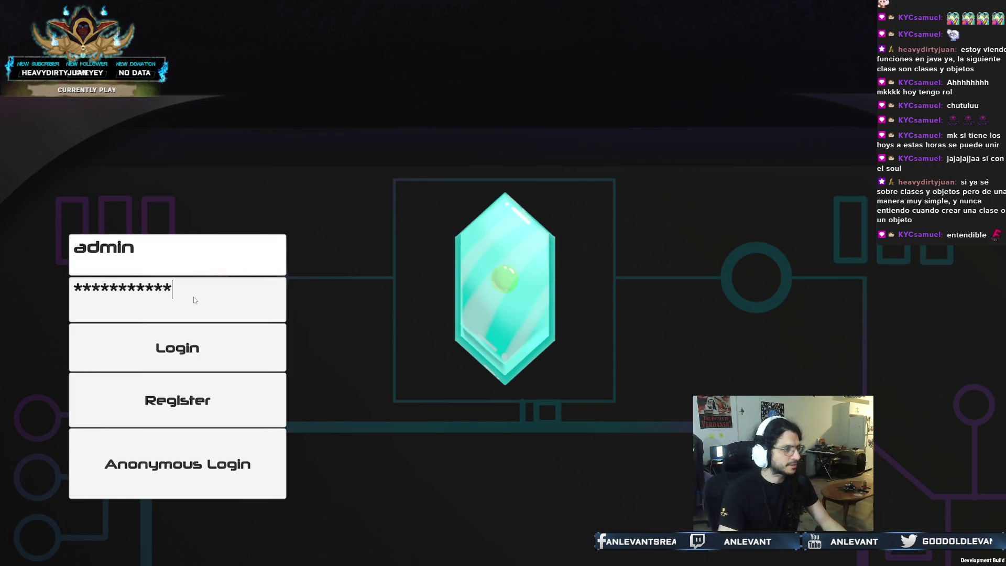
left_click(219, 341)
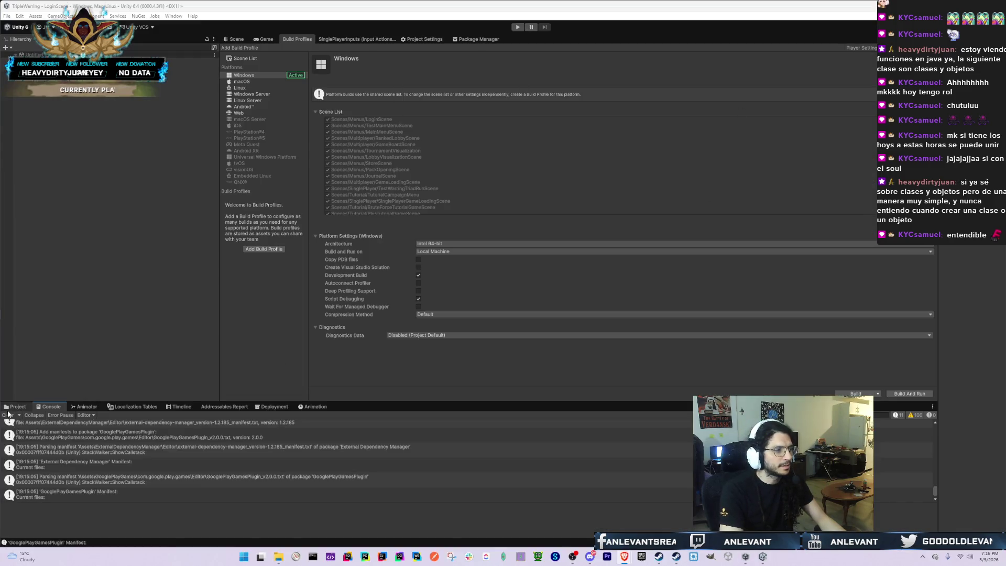
left_click(7, 415)
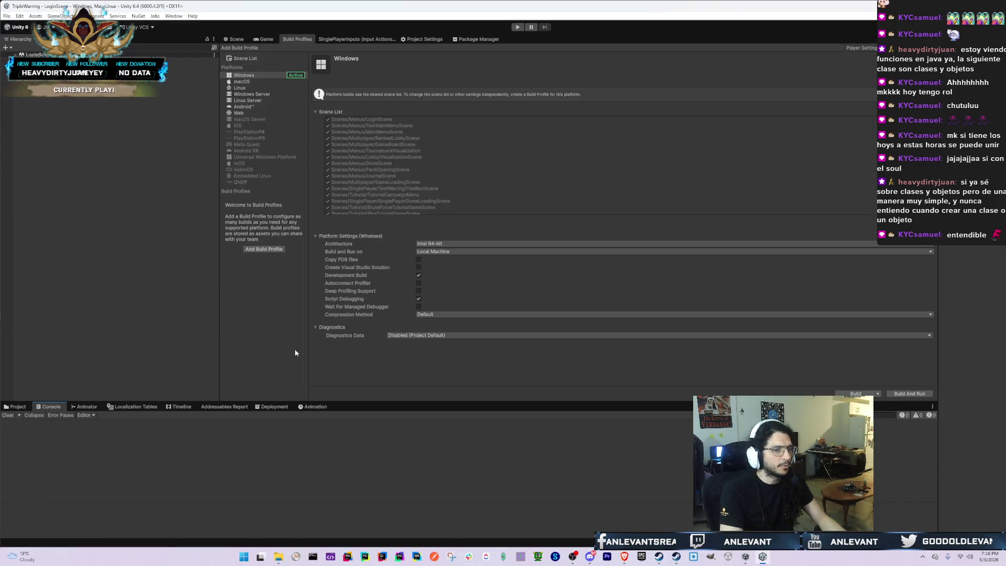
left_click(907, 394)
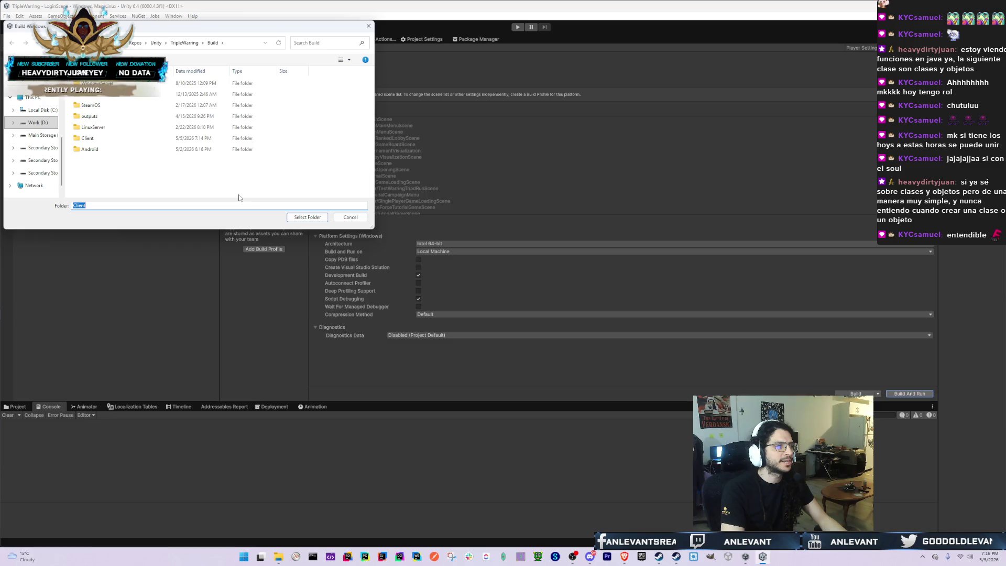
Step: Rebuild into the Client folder, then switch from the launched game over to Steam
left_click(278, 218)
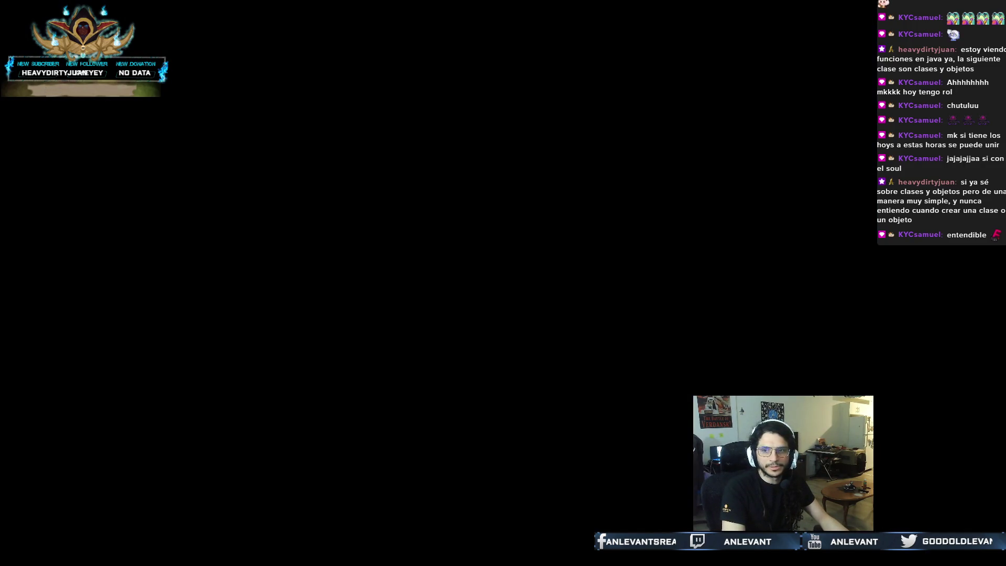
key("alt+Tab")
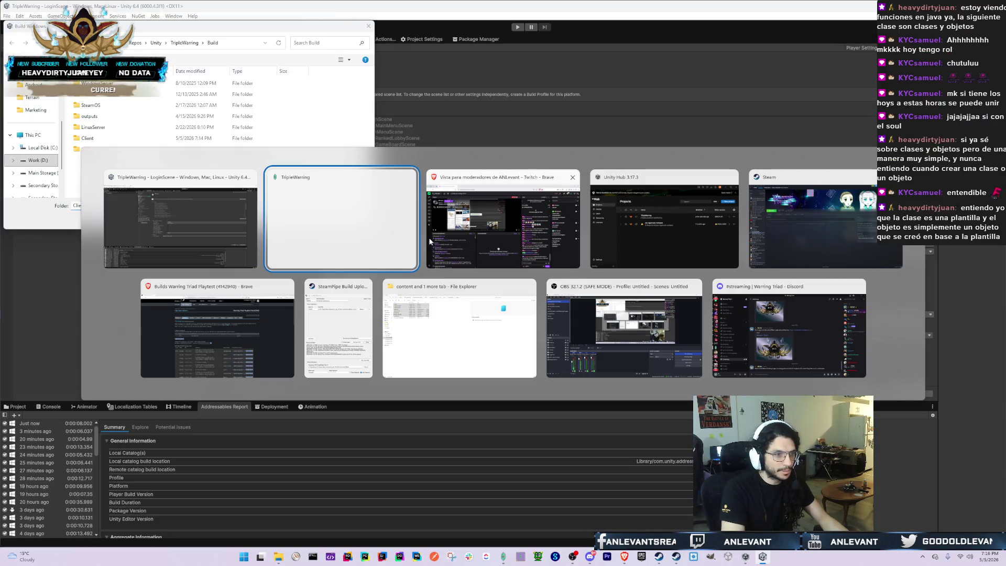
key("Escape")
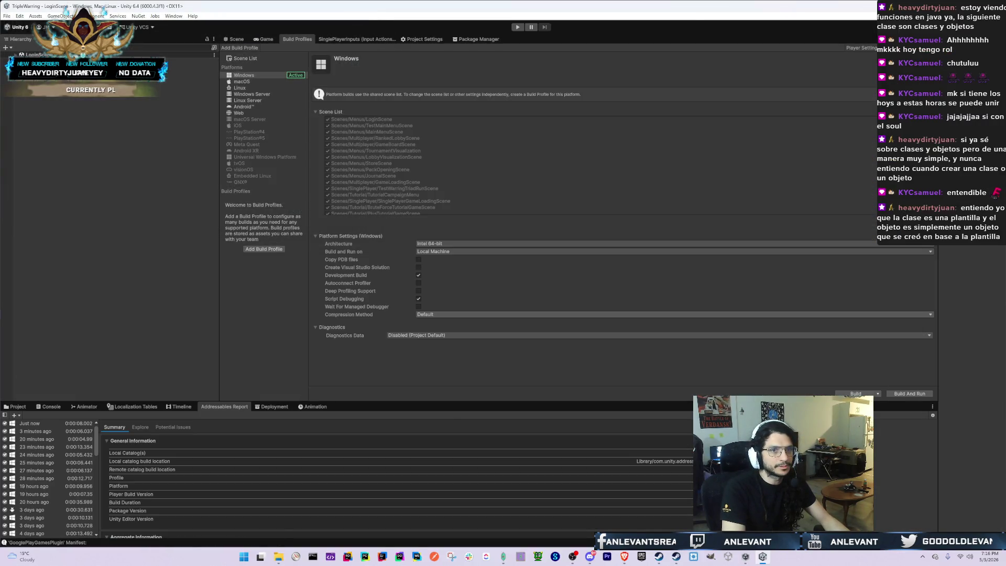
key("alt+Tab")
key("alt+Tab")
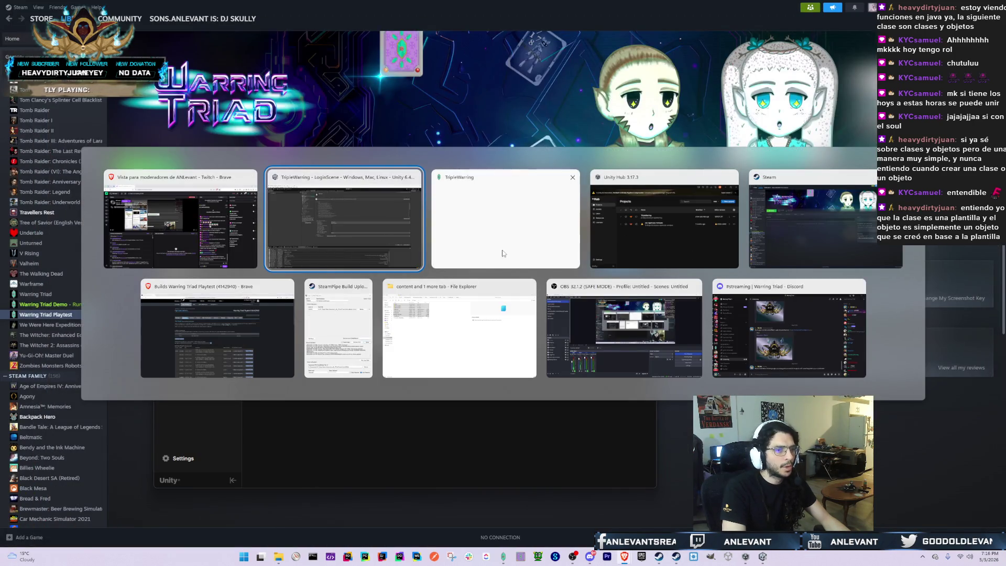
Step: Switch from the game to Steam's Warring Triad Playtest page and open Steam's tray menu
left_click(475, 247)
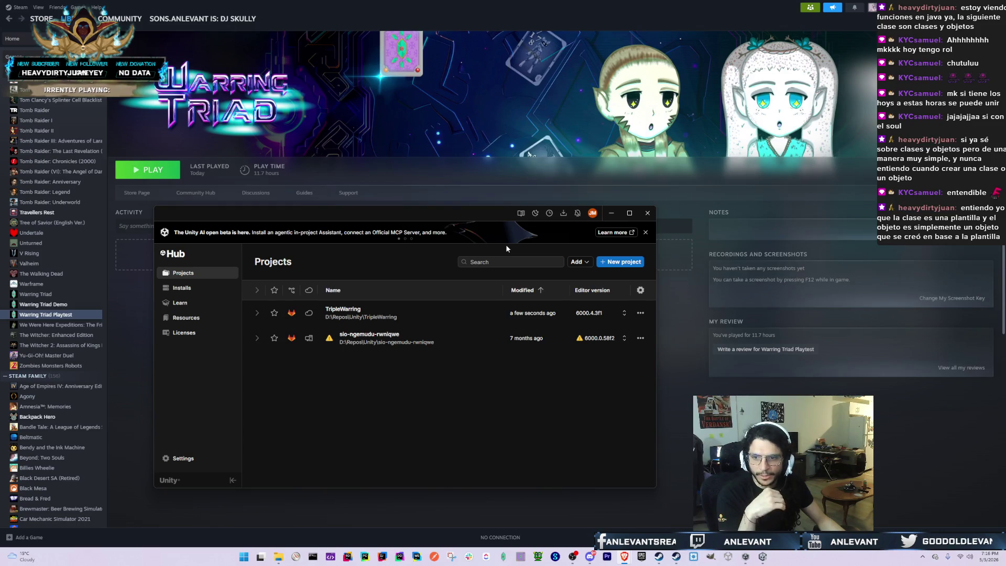
key("alt+Tab")
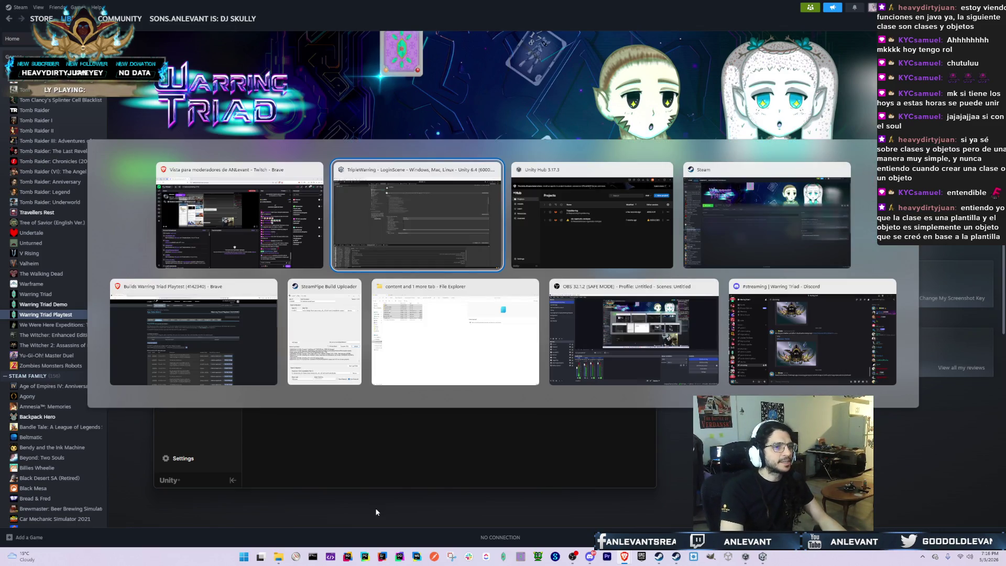
left_click(702, 225)
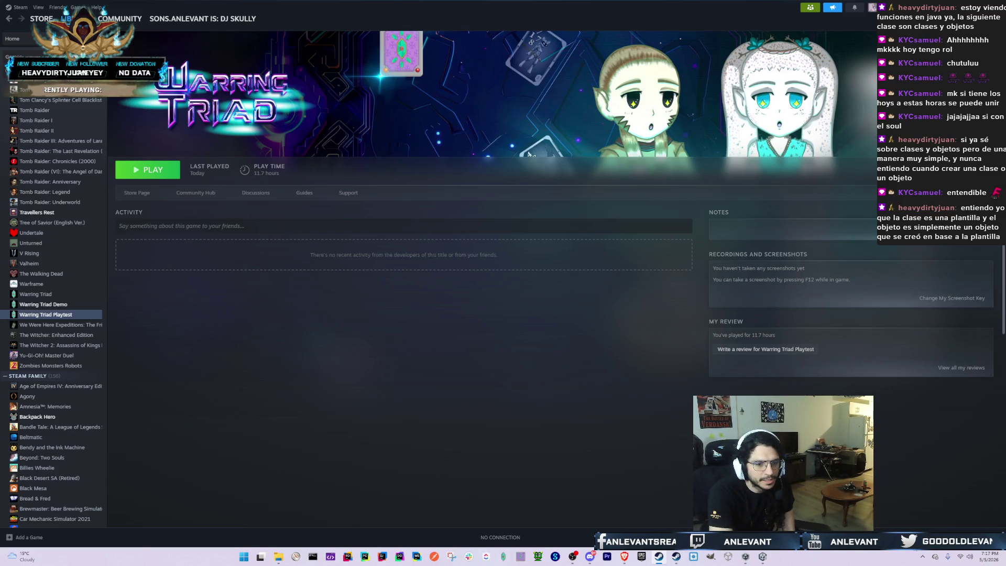
left_click(923, 556)
right_click(905, 527)
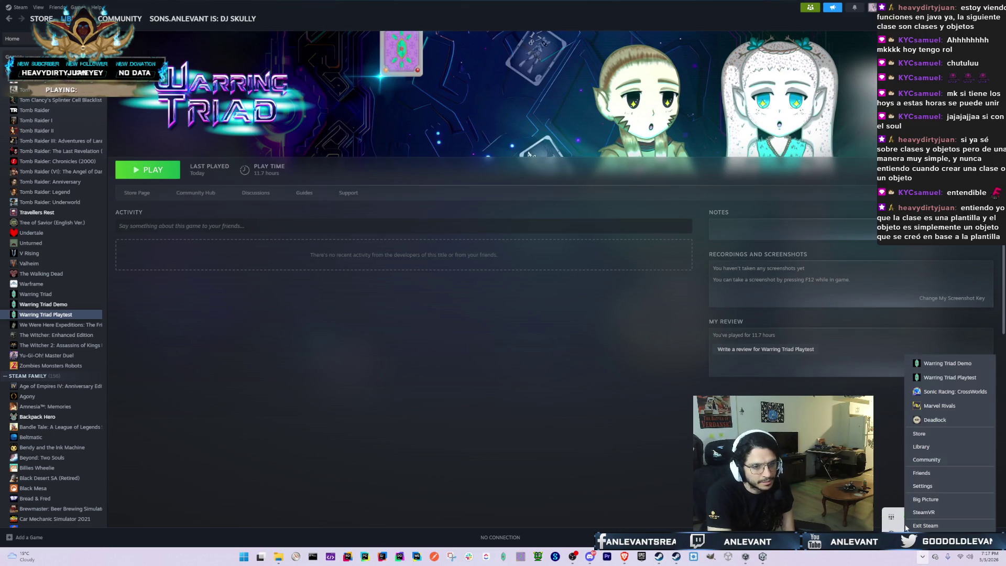
Step: Exit Steam, relaunch it and sign back in with the account name and password
left_click(911, 525)
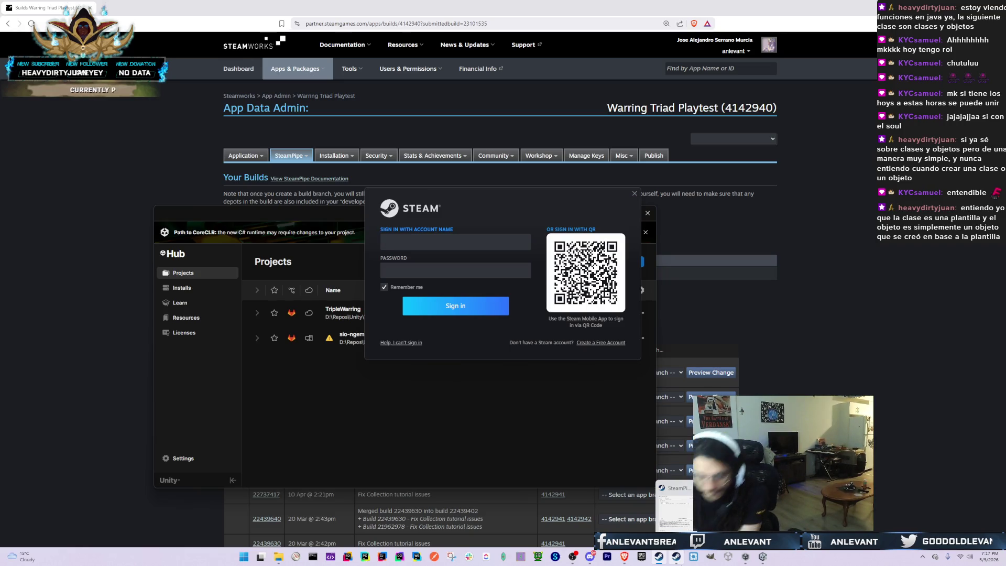
type("NL")
key("BackSpace")
key("BackSpace")
type("ANLevant")
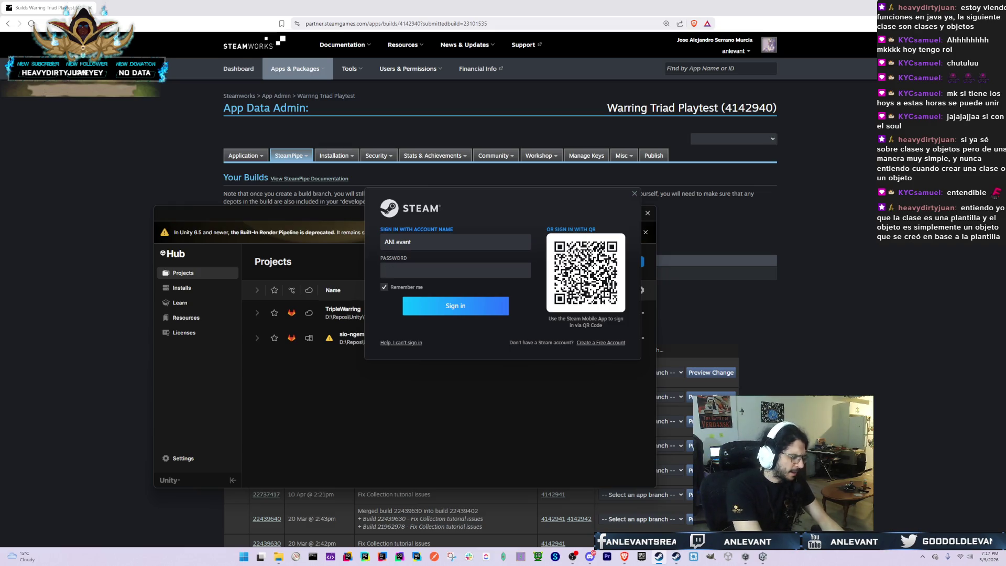
type("•••••••••")
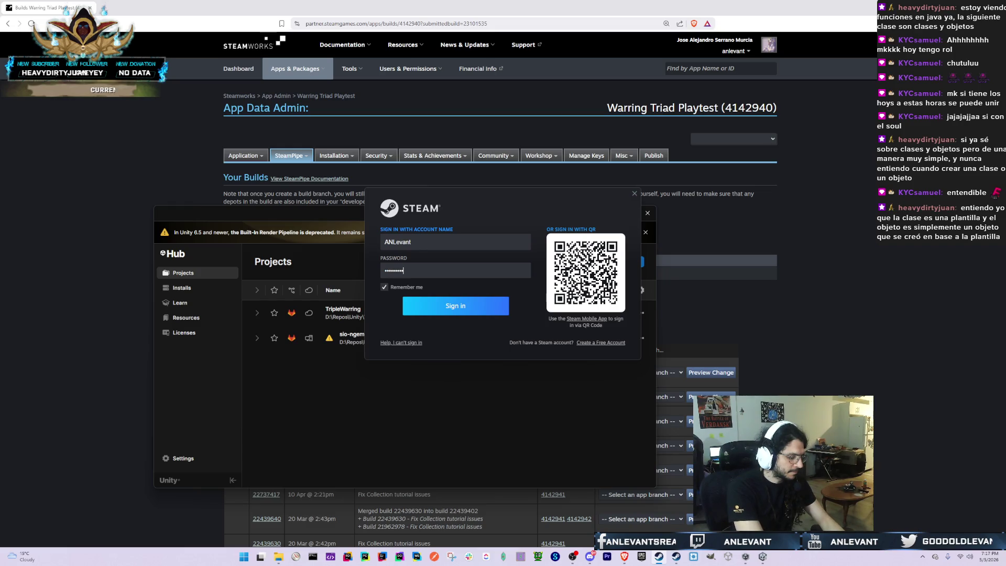
key("Return")
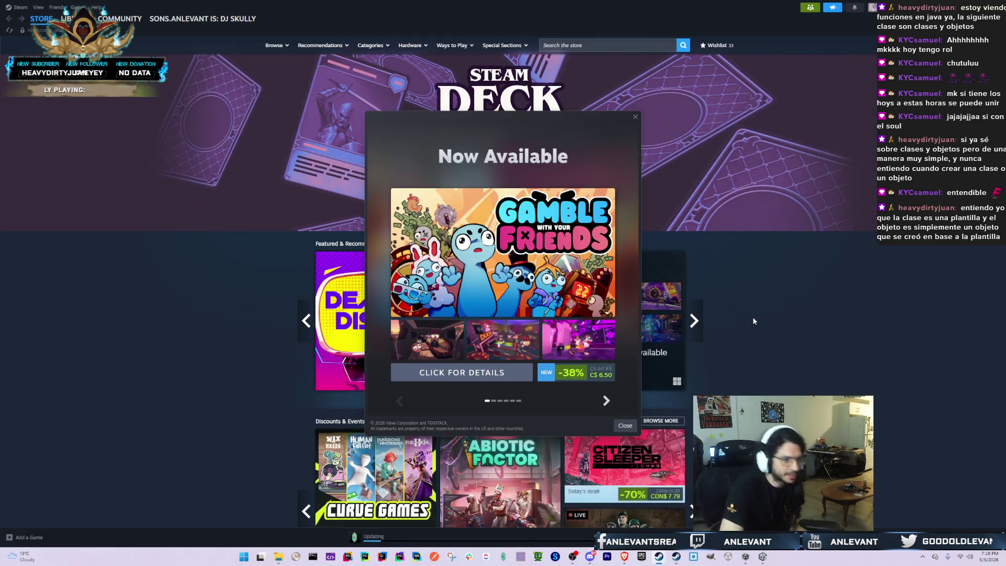
Step: Dismiss the Now Available promo, open Warring Triad Playtest in the library and launch it
left_click(629, 423)
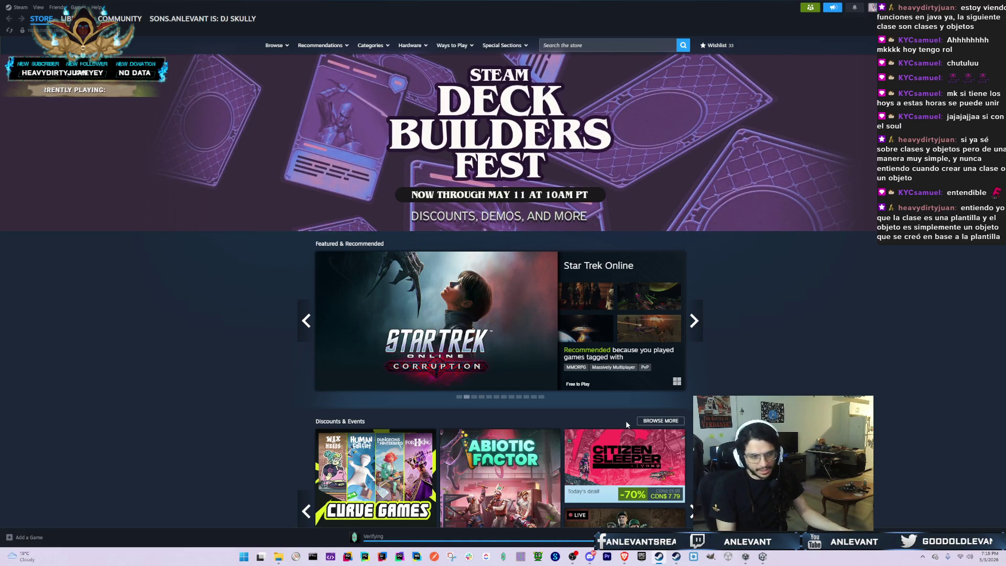
left_click(67, 18)
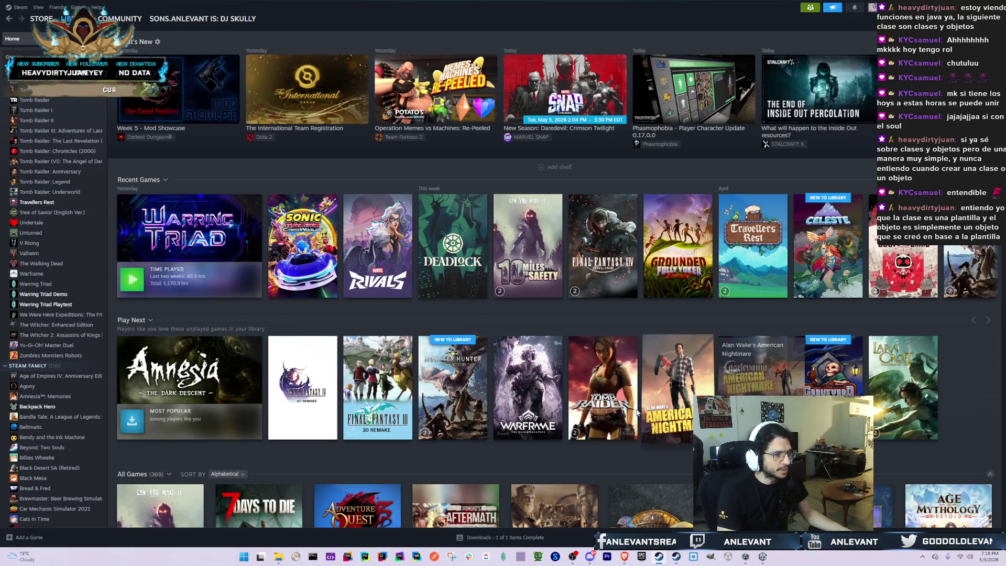
mouse_move(207, 243)
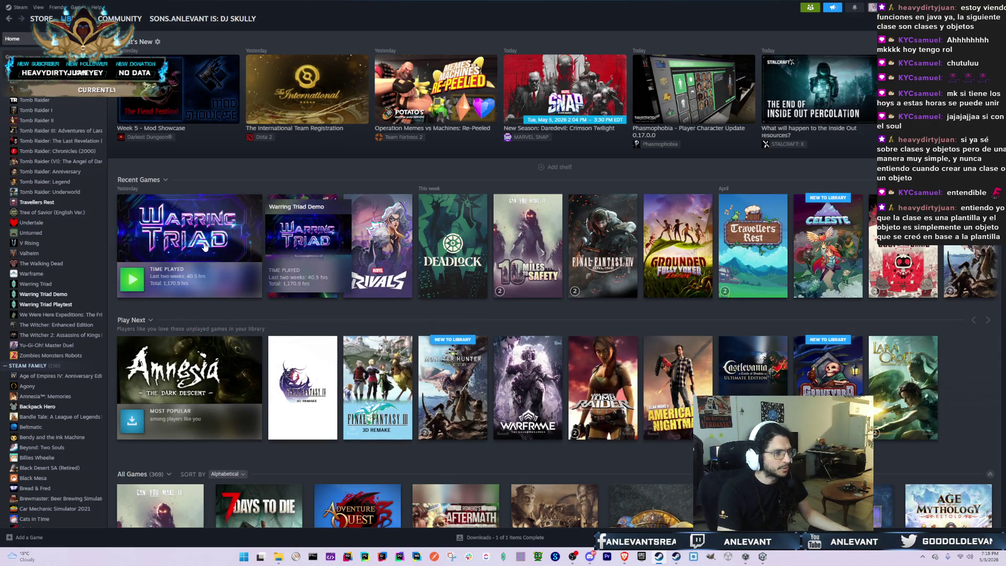
left_click(204, 246)
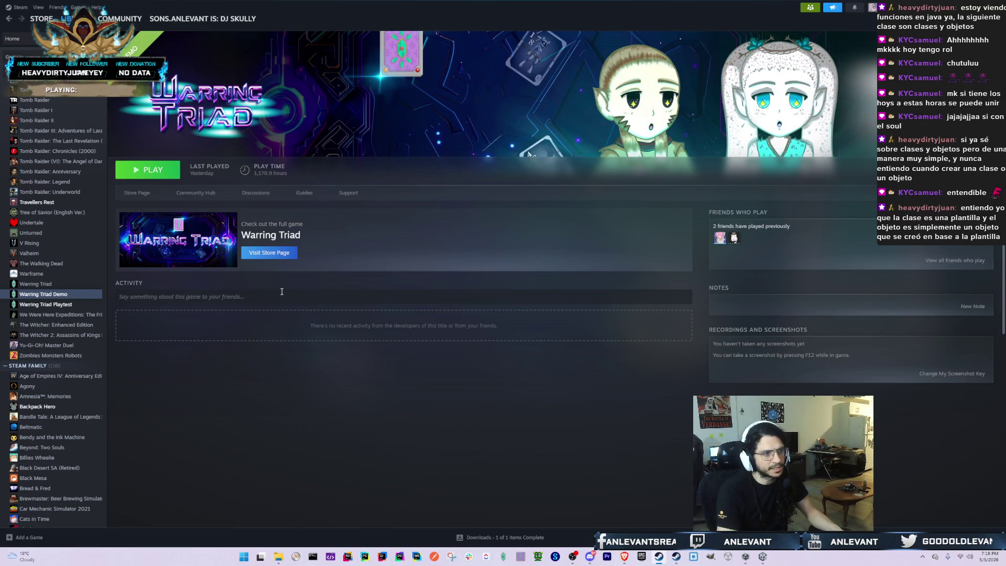
left_click(68, 303)
left_click(156, 176)
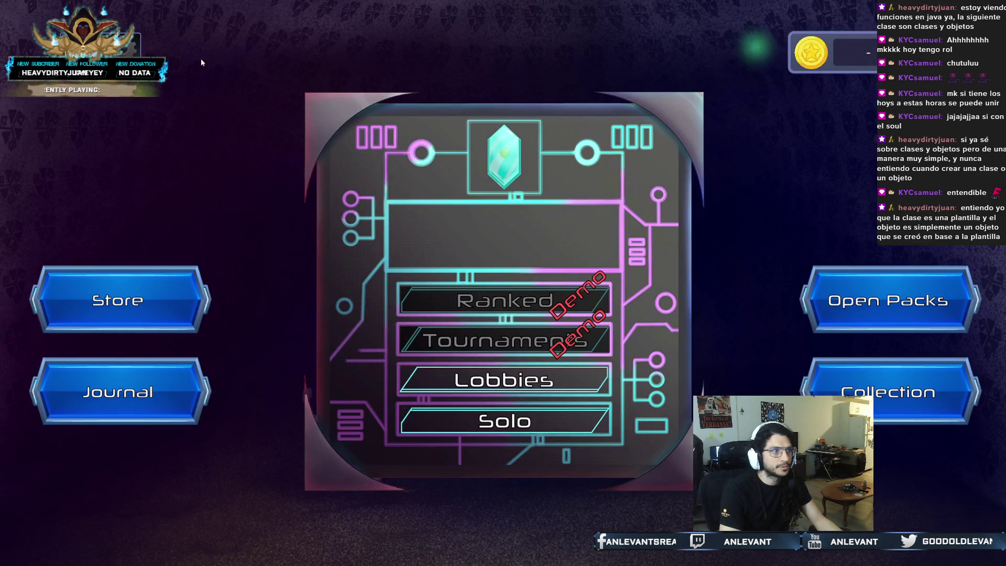
Step: Raise the music and sound effects volumes slightly in the profile and settings panel
left_click(200, 58)
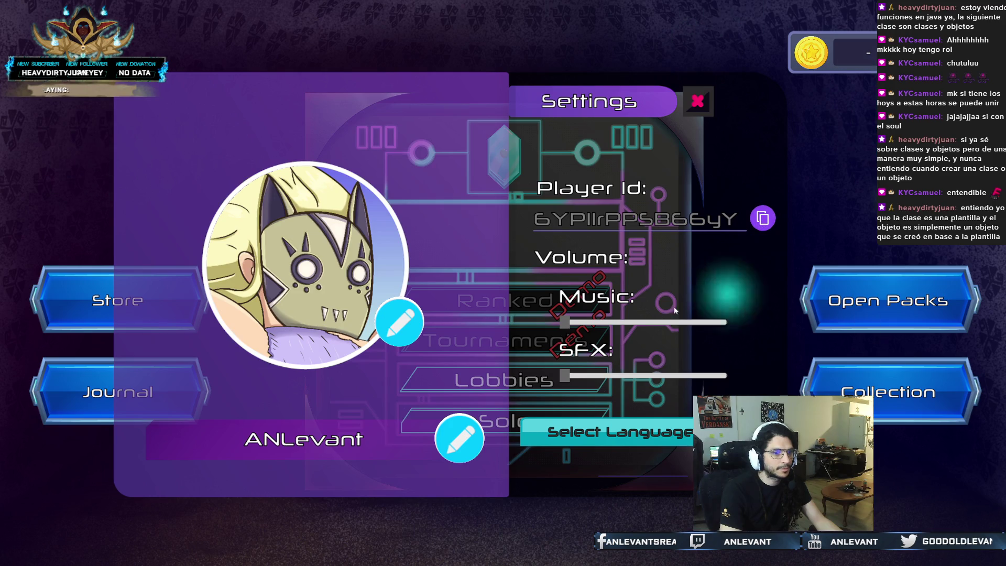
left_click_drag(564, 322, 578, 322)
left_click_drag(571, 379, 579, 376)
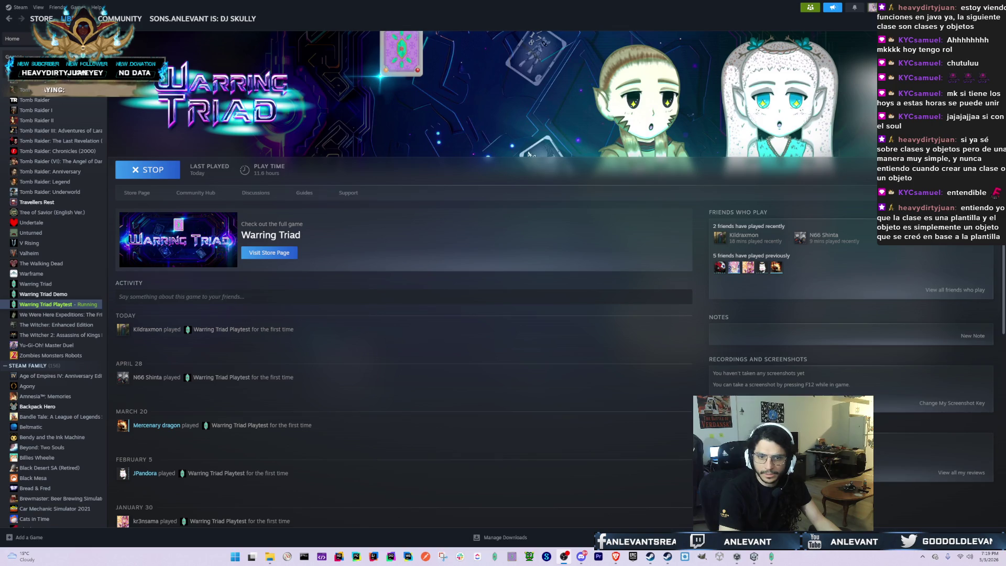
key("alt+Tab")
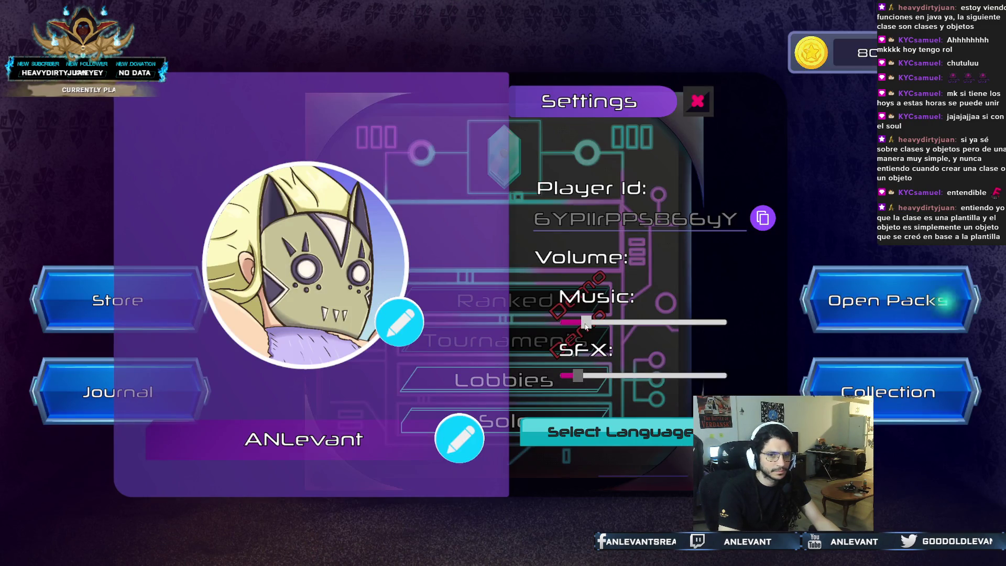
left_click_drag(586, 324, 588, 323)
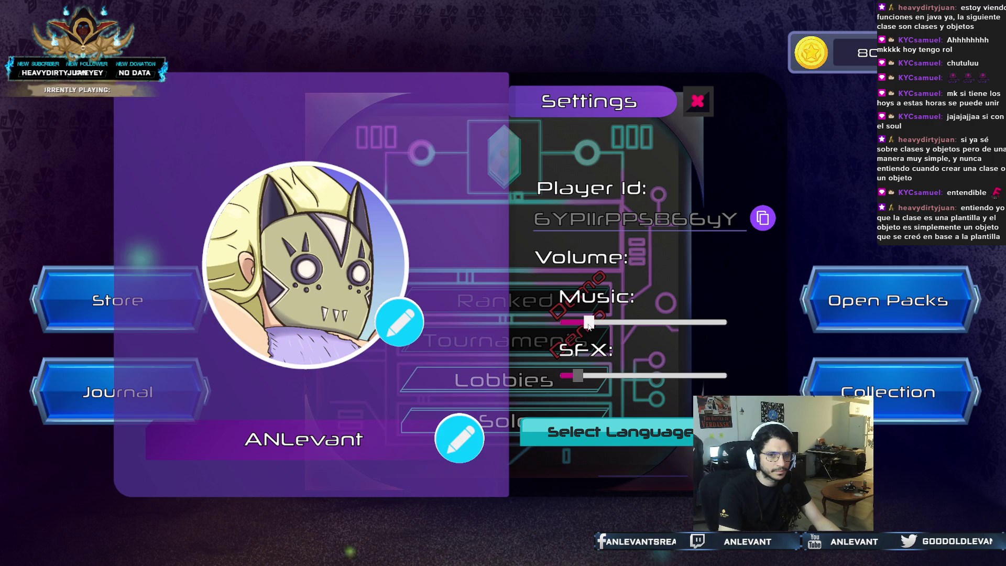
left_click(697, 101)
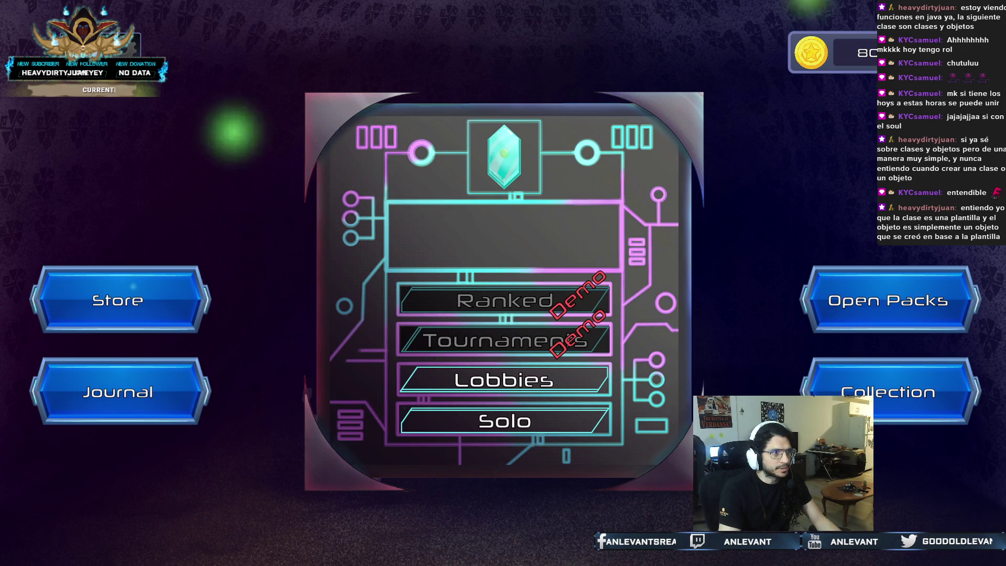
Step: Close the settings panel, dismiss the quit prompt and open the card Collection
key("Escape")
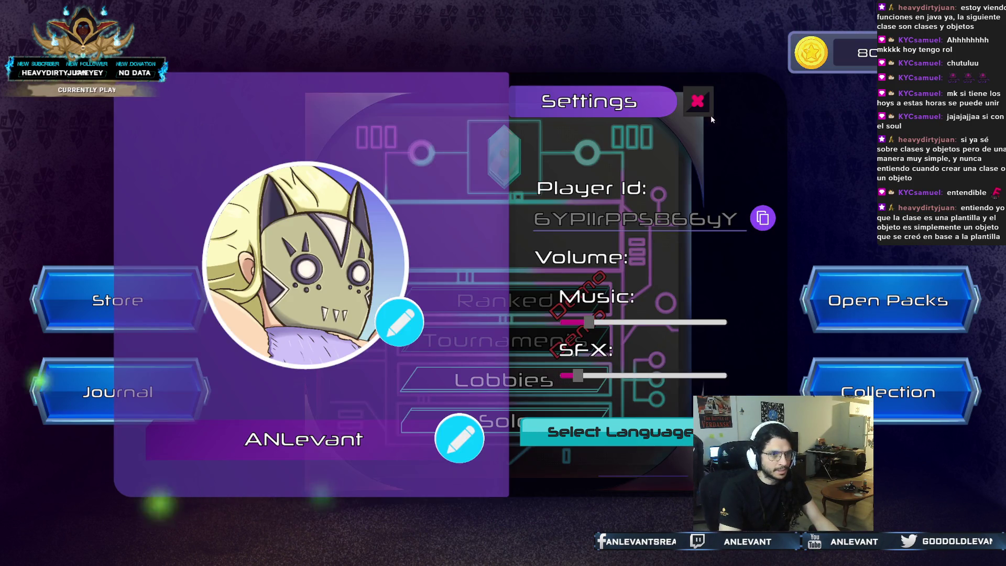
left_click(705, 107)
key("Escape")
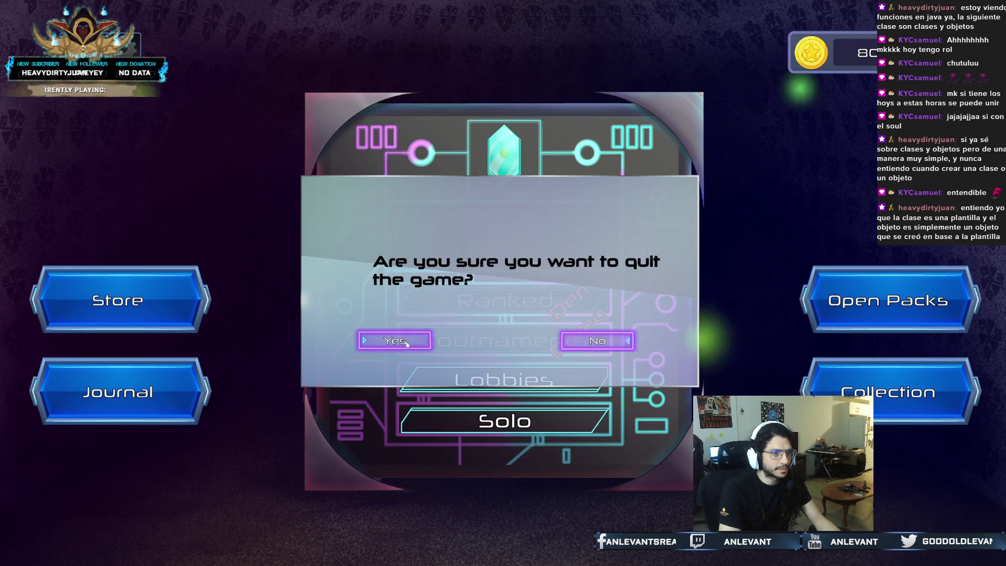
left_click(597, 341)
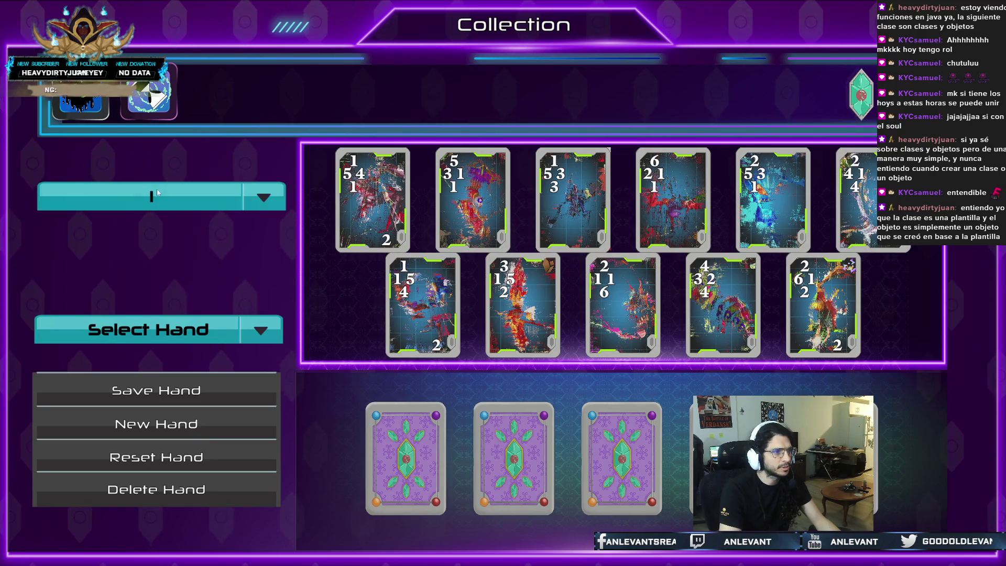
Step: Browse the collection's level 3, 2, 4 and 1 cards, then confirm quitting the game
left_click(156, 189)
left_click(131, 291)
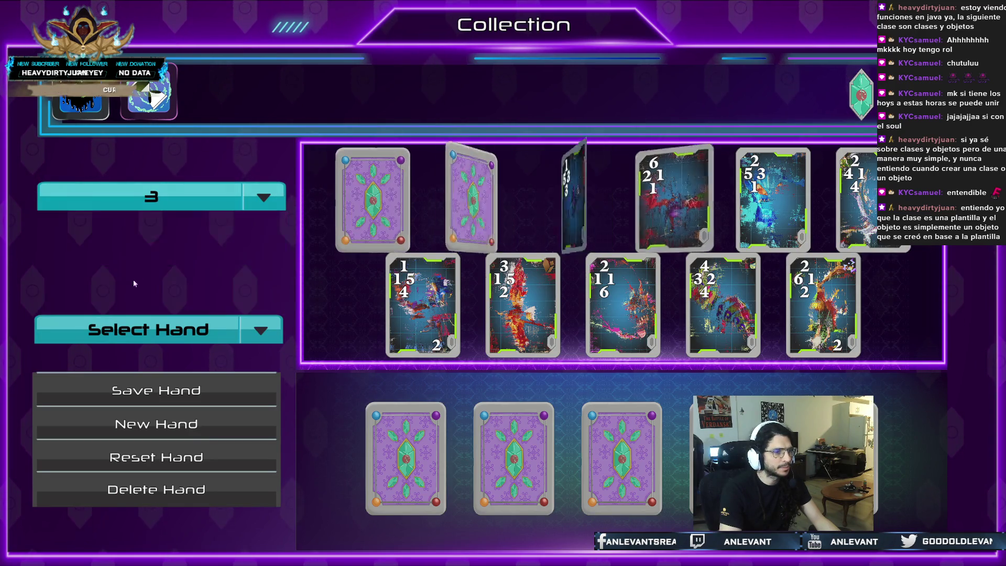
left_click(164, 194)
left_click(105, 306)
left_click(116, 196)
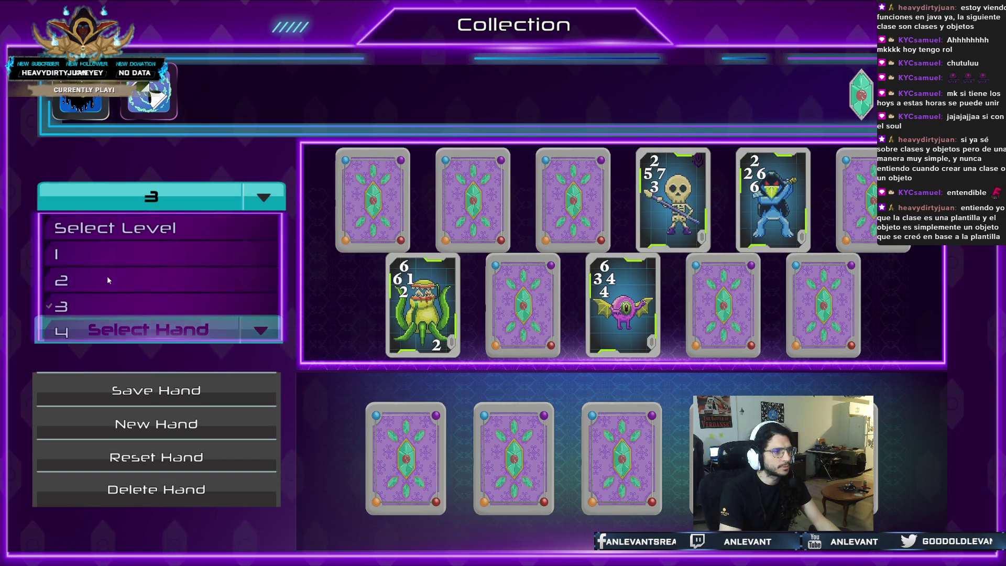
left_click(107, 280)
left_click(136, 197)
left_click(127, 328)
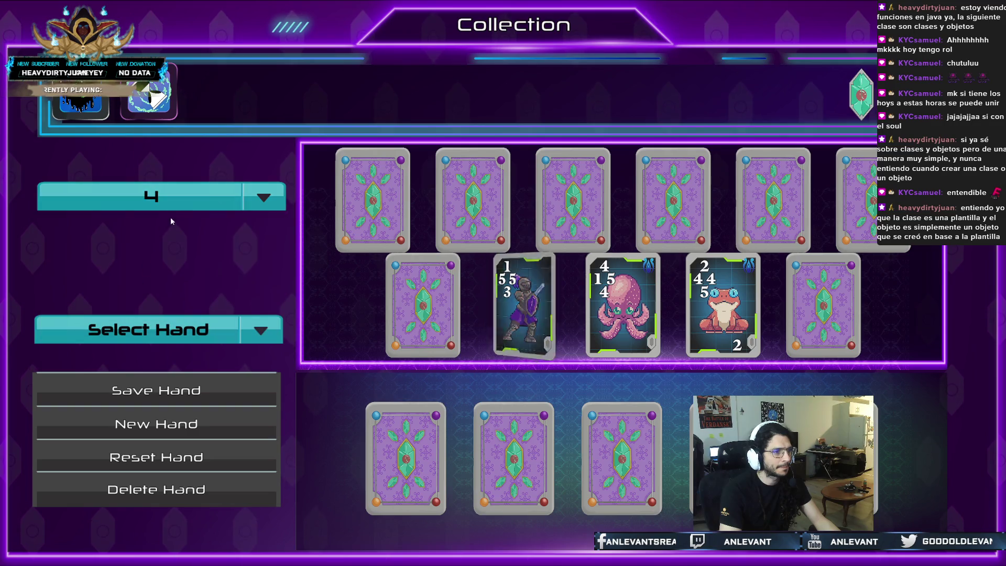
left_click(193, 200)
left_click(101, 254)
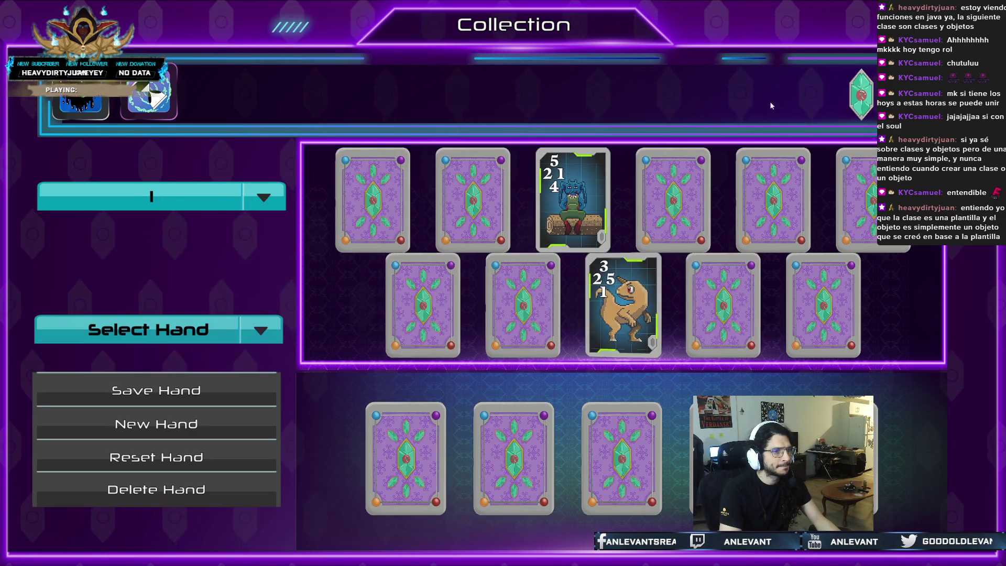
key("Escape")
key("Escape")
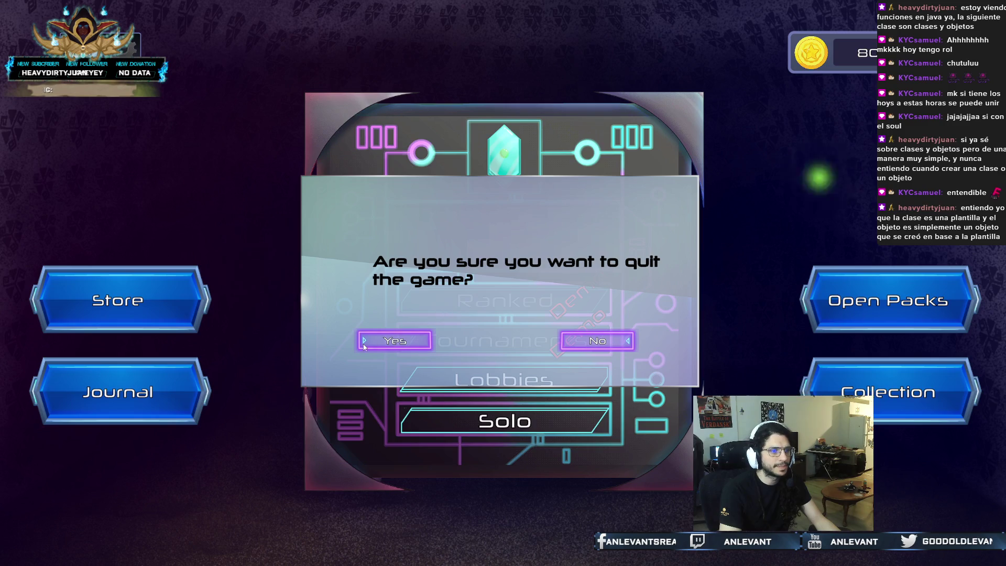
left_click(366, 344)
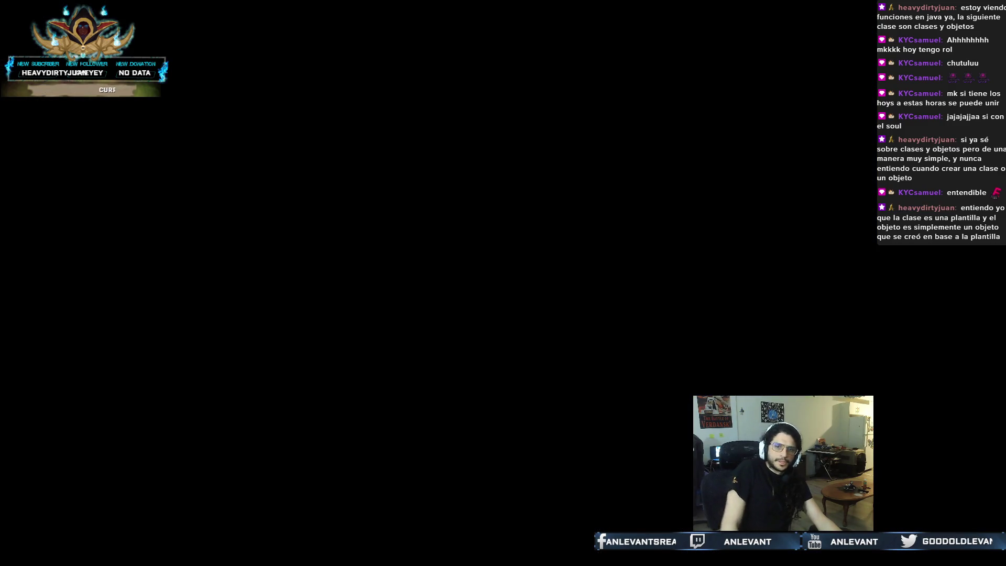
Step: Cycle through the open windows in the Alt+Tab switcher over the Steam library
key("alt+Tab")
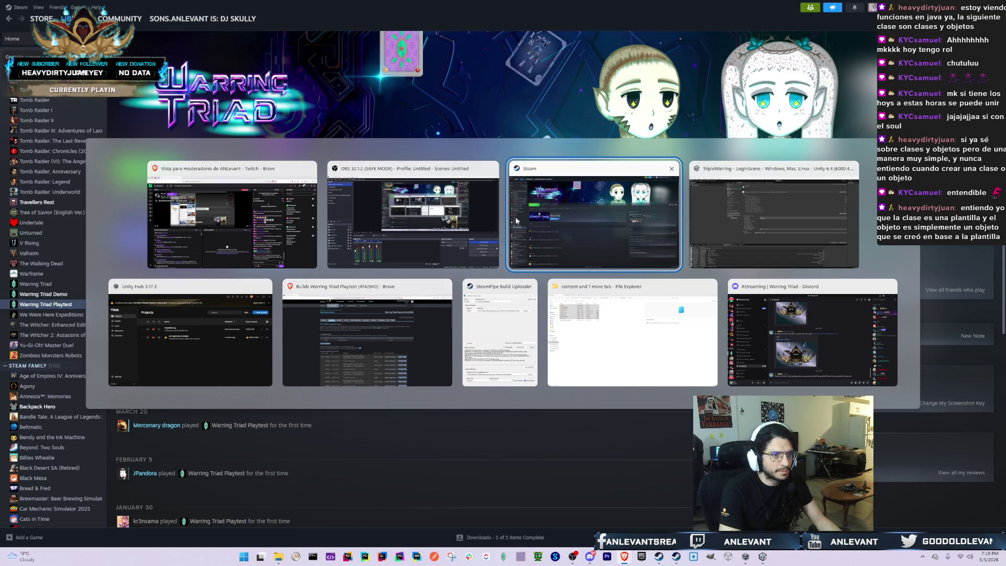
key("alt+Tab")
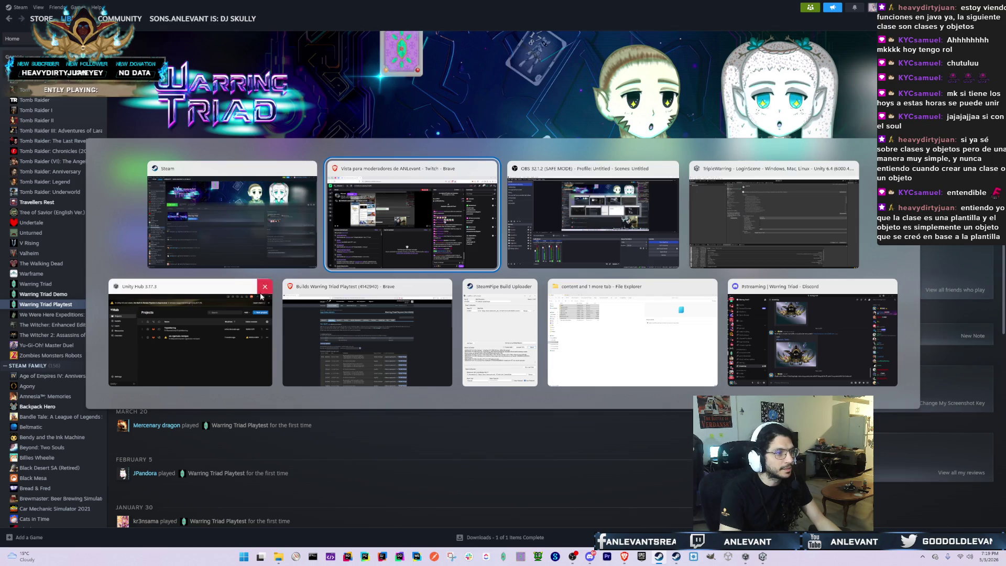
Step: Switch to the browser and go to the Unity Cloud dashboard at cloud.unity.com
left_click(443, 325)
key("alt+Tab")
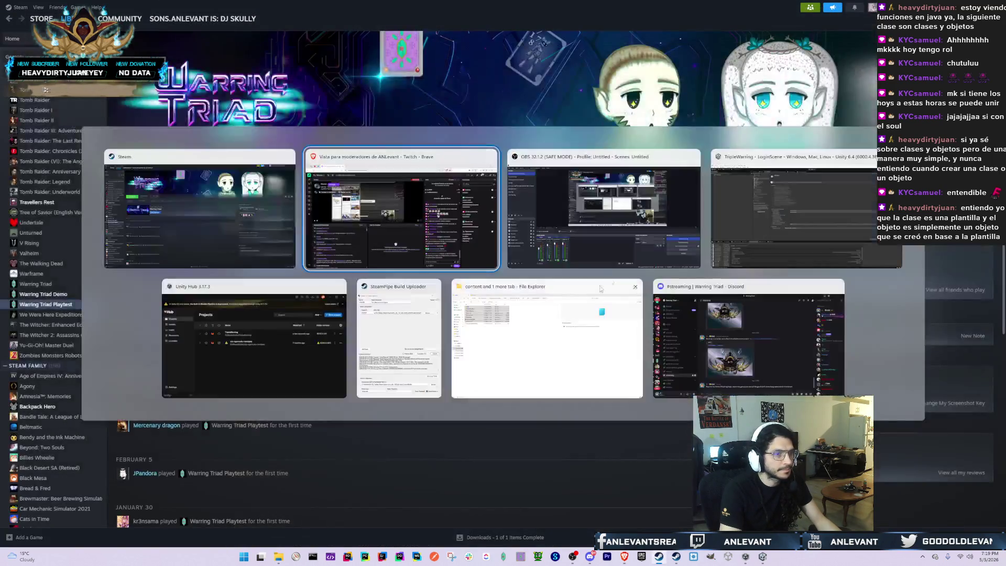
key("Escape")
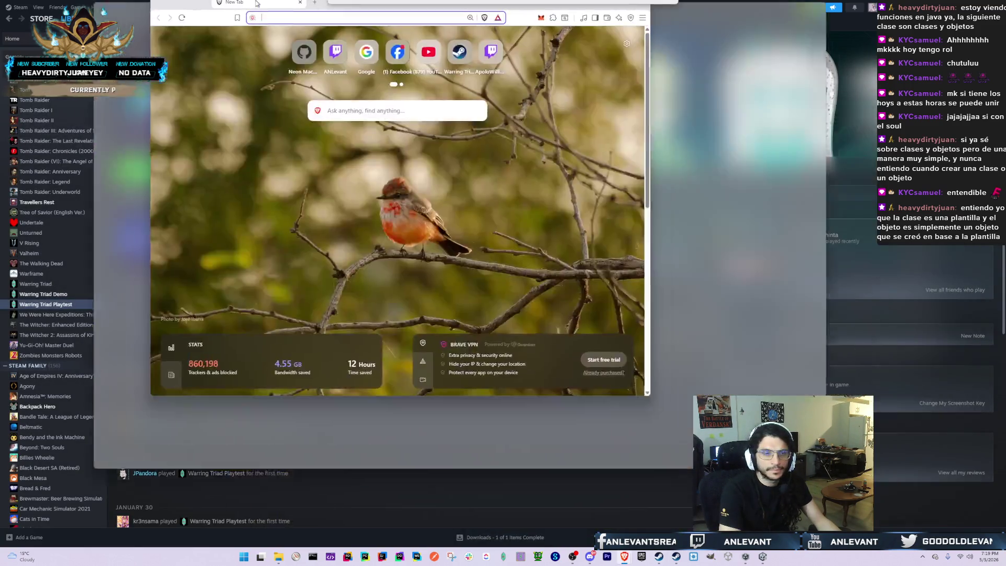
type("cloud")
key("Return")
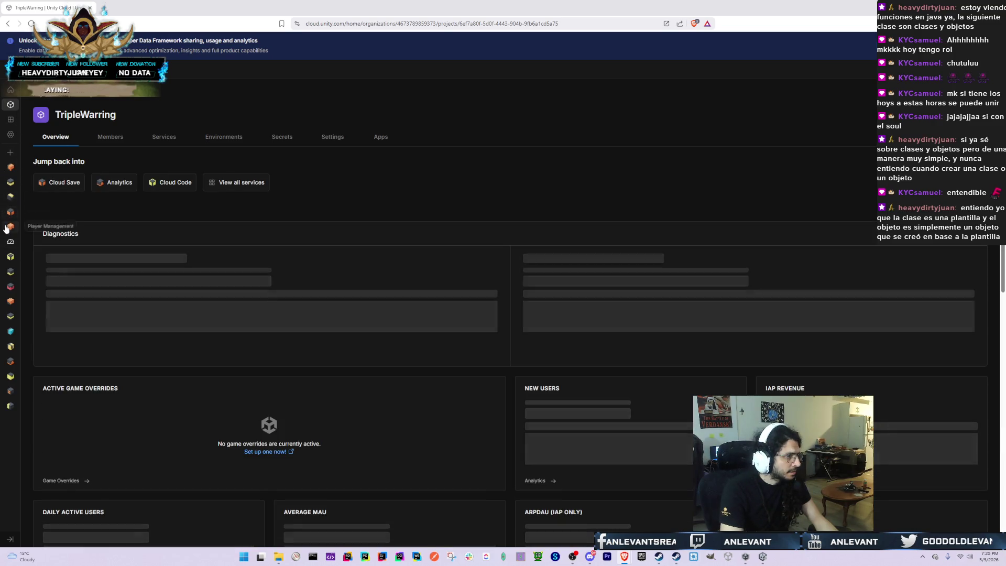
Step: Open Cloud Save Player Data and filter it by the pasted test player ID
left_click(11, 211)
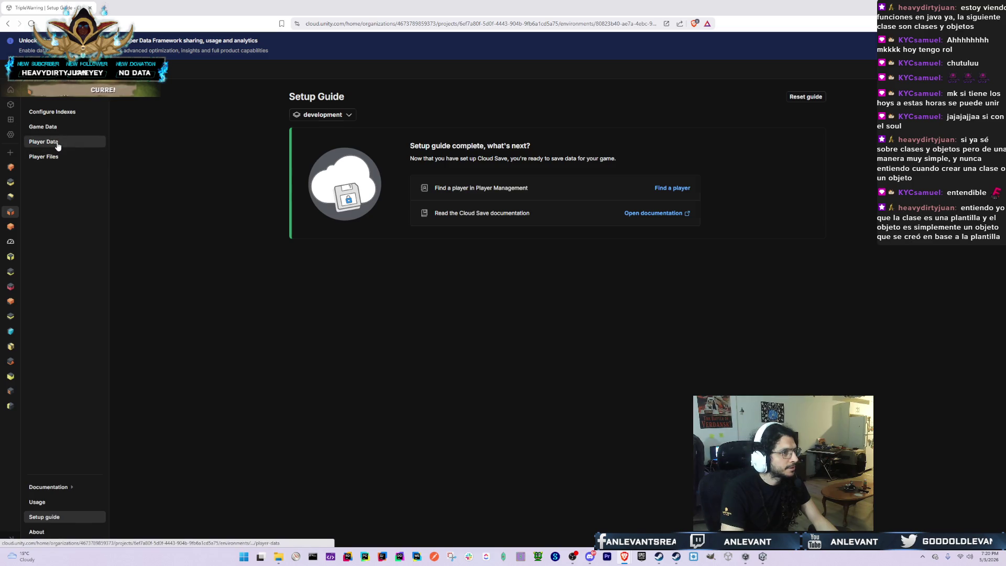
left_click(58, 143)
left_click(797, 139)
key("ctrl+v")
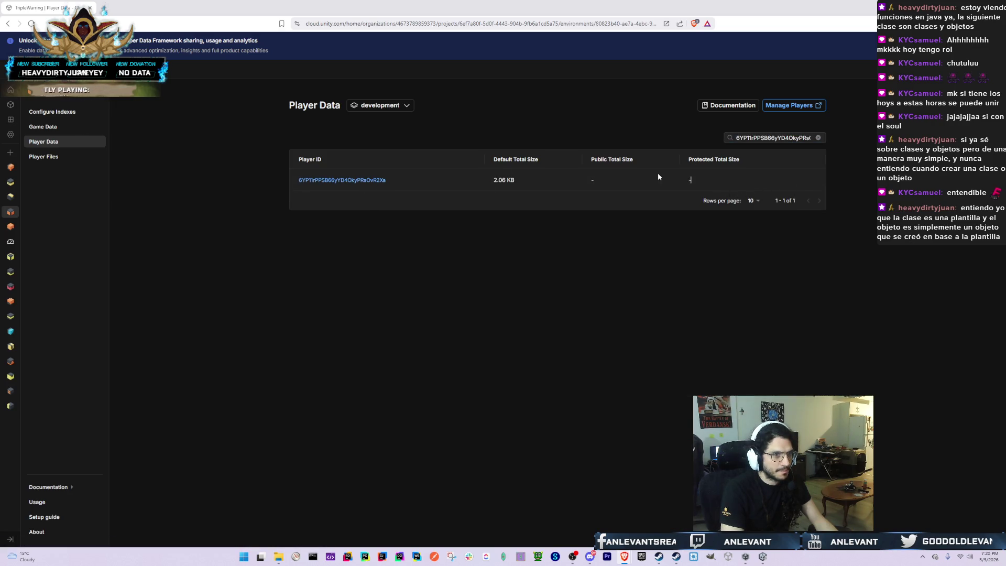
Step: Open the test player's record, delete all its default data, and go back to the list
left_click(370, 179)
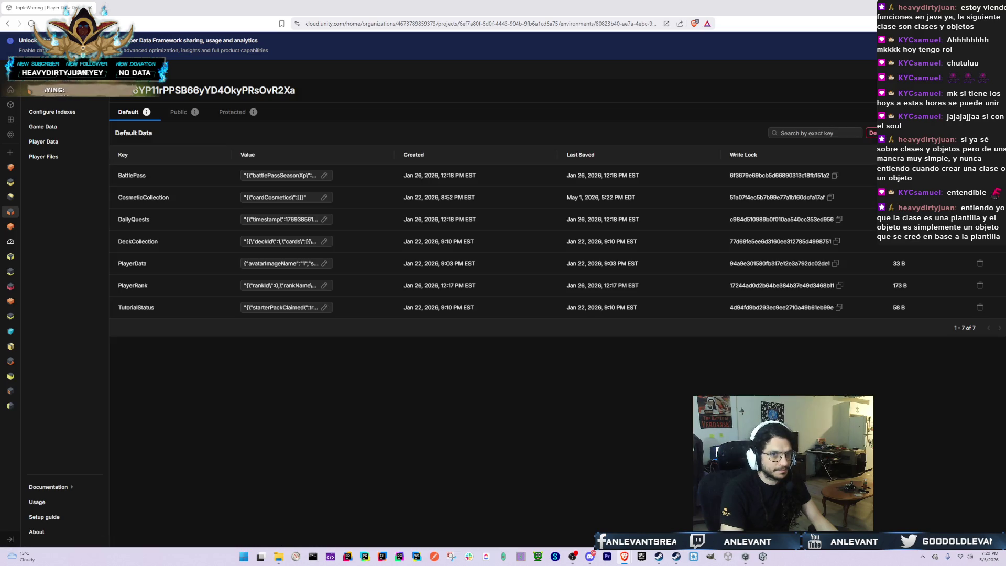
left_click(872, 133)
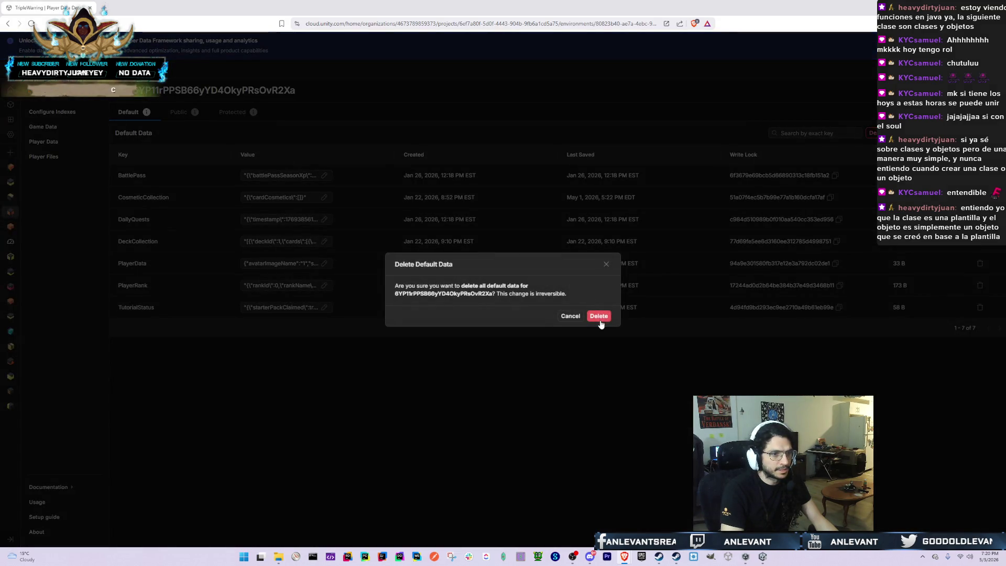
left_click(600, 317)
key("alt+Left")
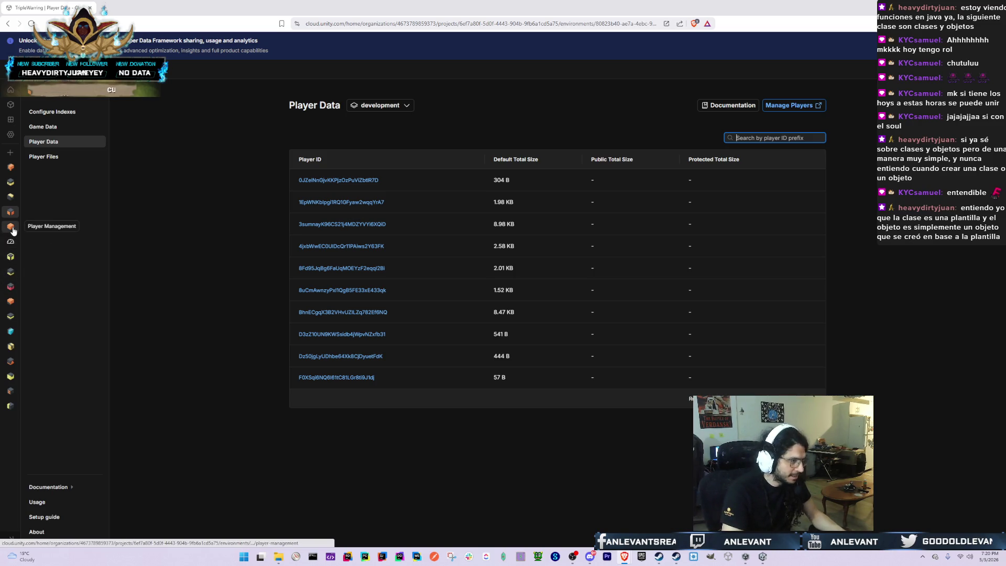
Step: Find and delete the test player account by pasted ID, then relaunch the playtest from Steam
left_click(12, 302)
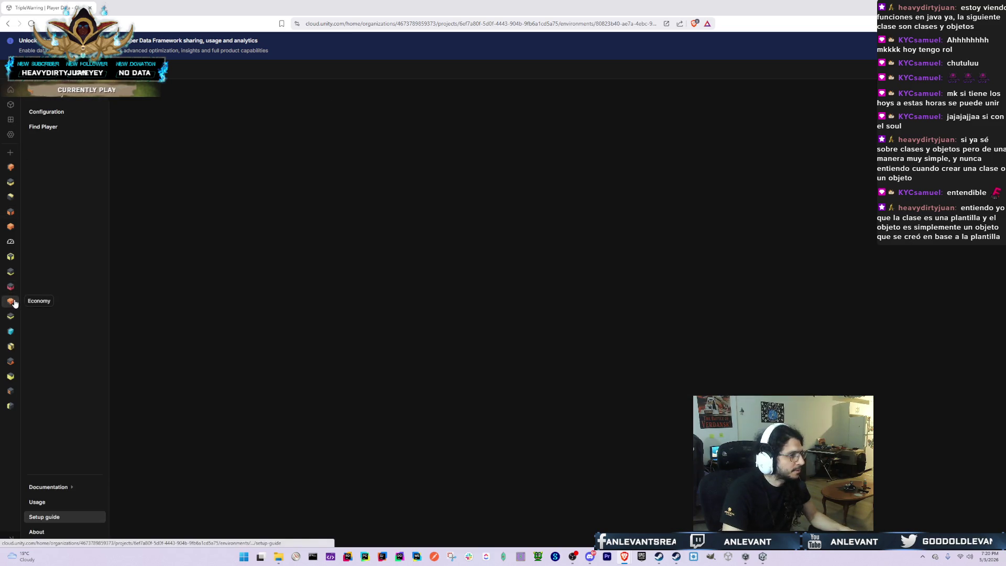
left_click(56, 128)
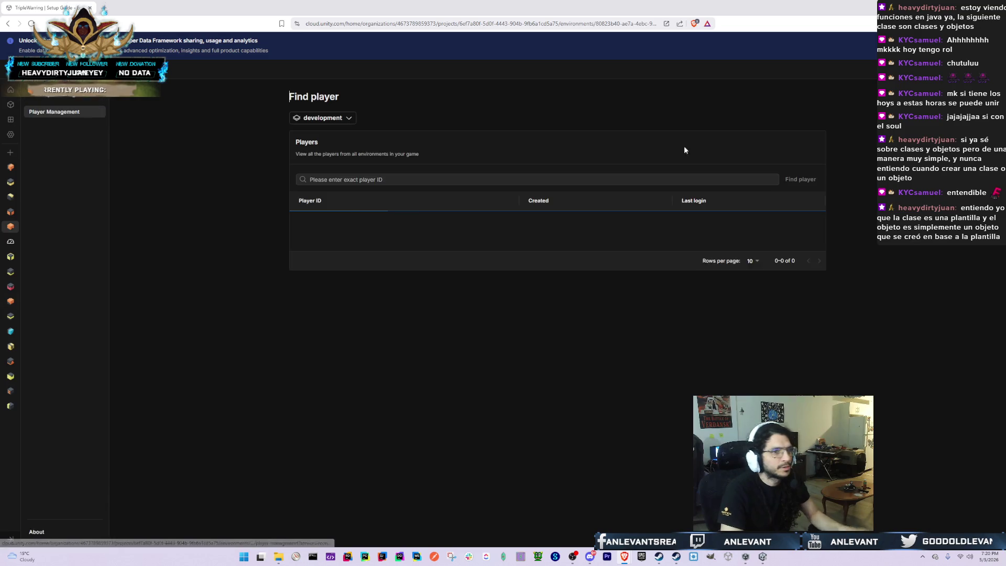
left_click(728, 179)
key("ctrl+v")
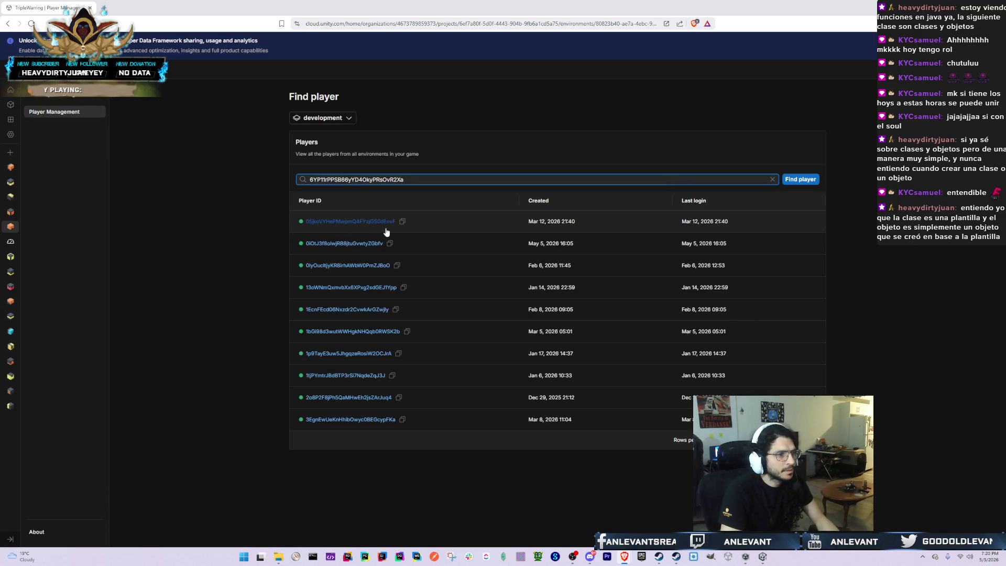
left_click(799, 181)
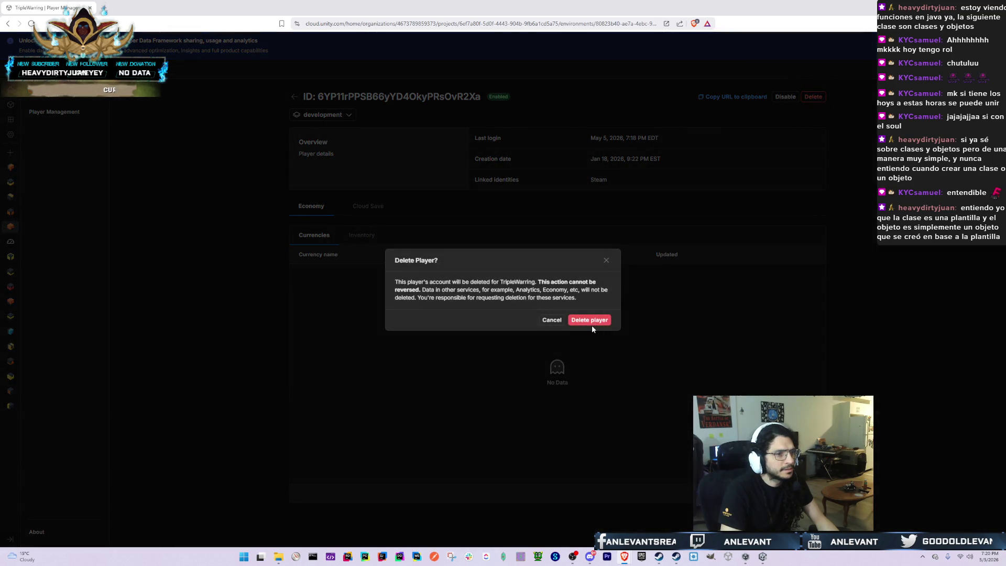
left_click(592, 321)
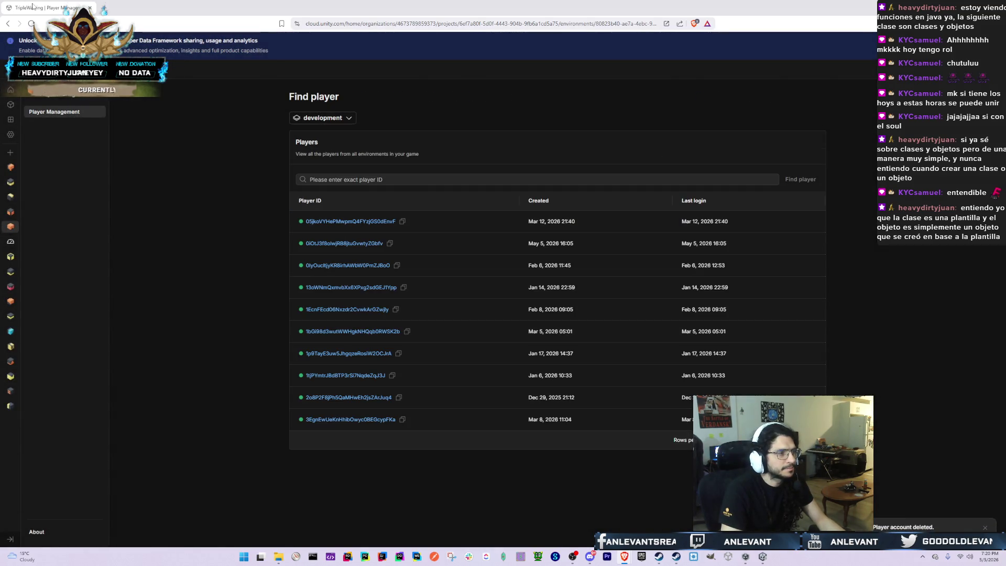
key("alt+Tab")
left_click(153, 170)
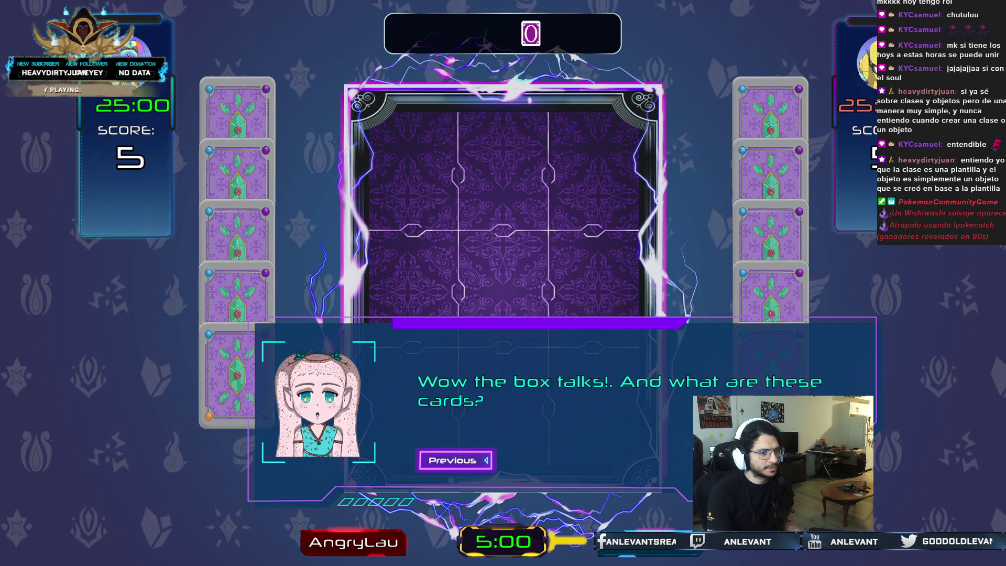
Step: Step through the opening tutorial lines until the cards are dealt and the bat card appears
left_click(473, 466)
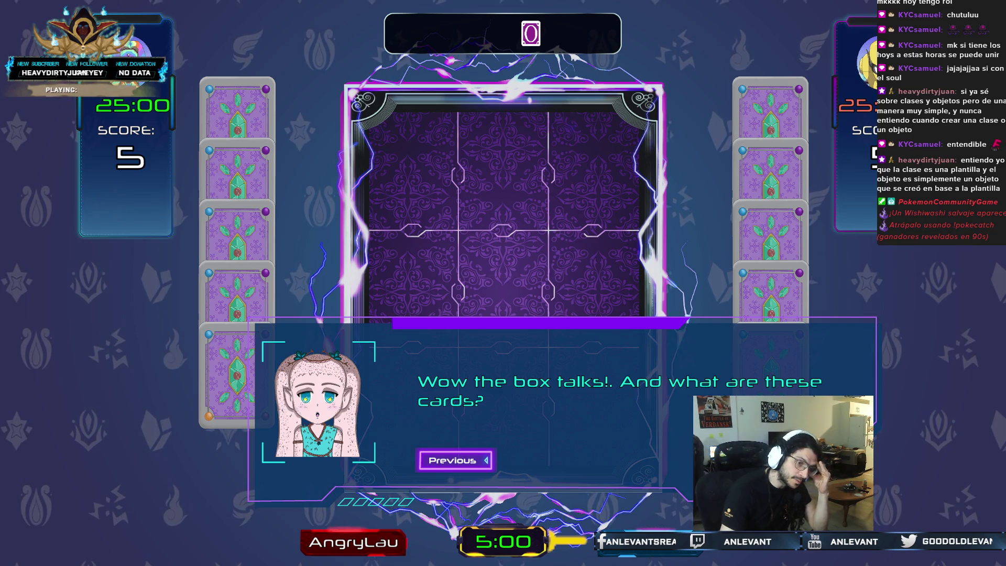
key("Return")
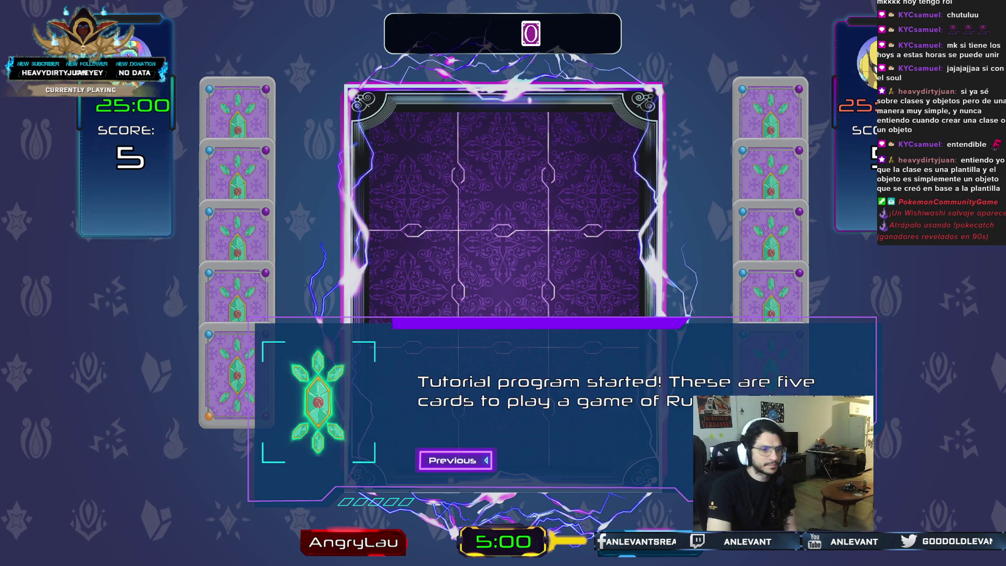
key("Return")
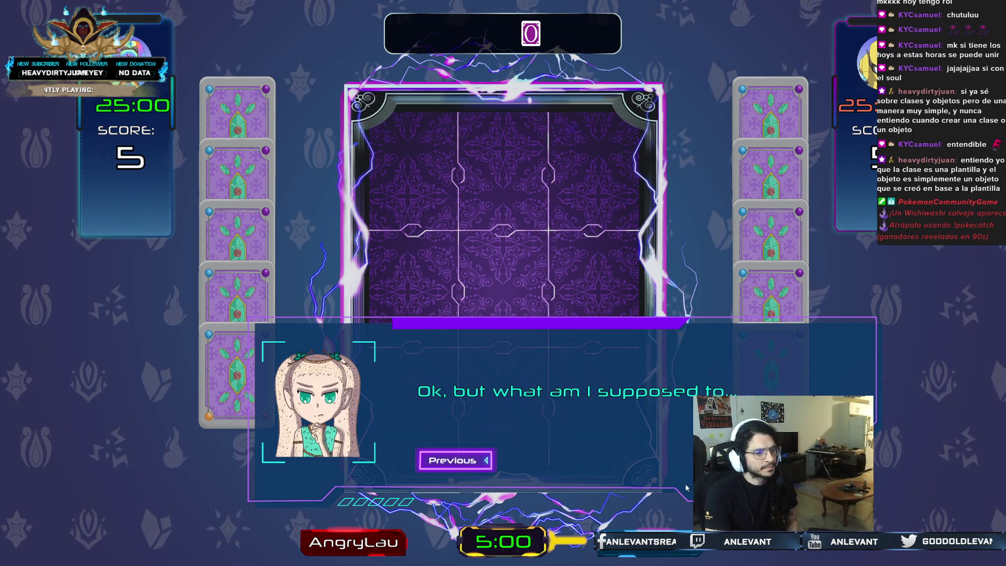
left_click(519, 414)
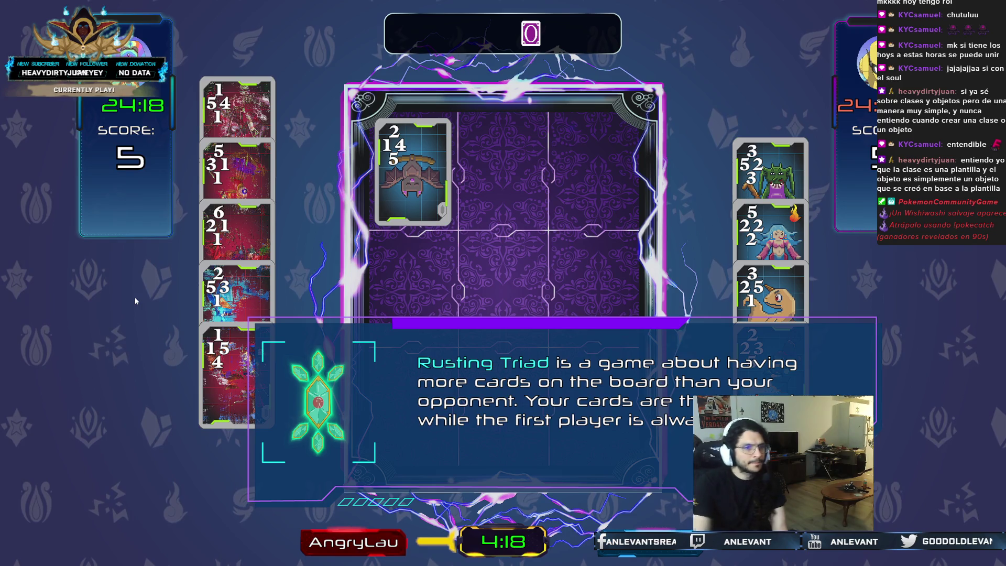
Step: Skim ahead, then page back to the first rules explanation
key("Return")
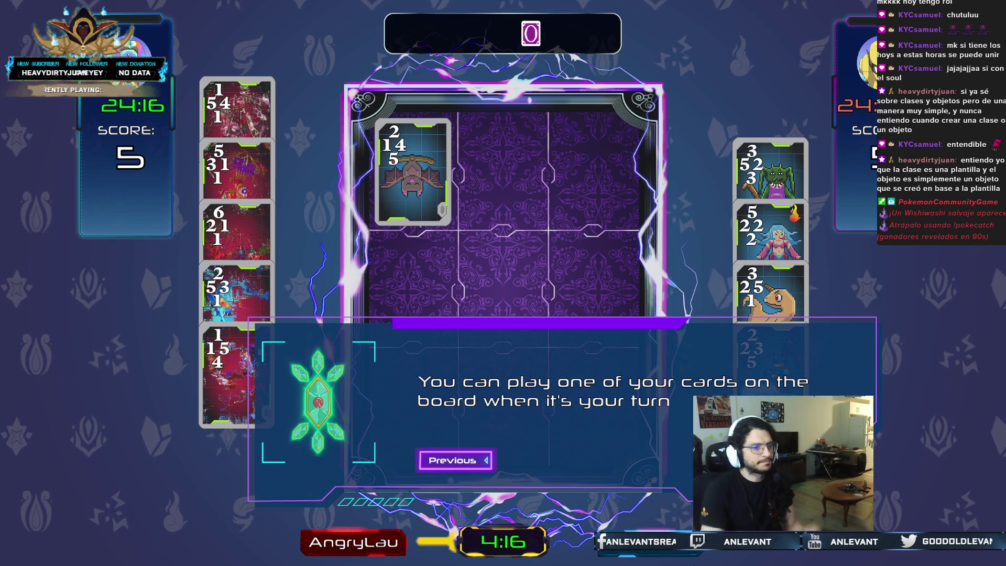
key("Return")
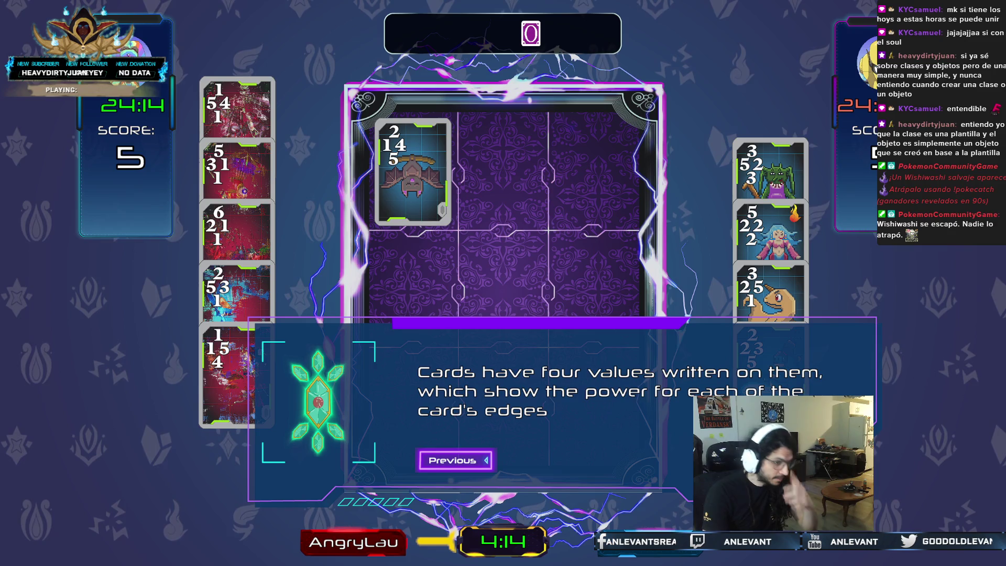
left_click(472, 464)
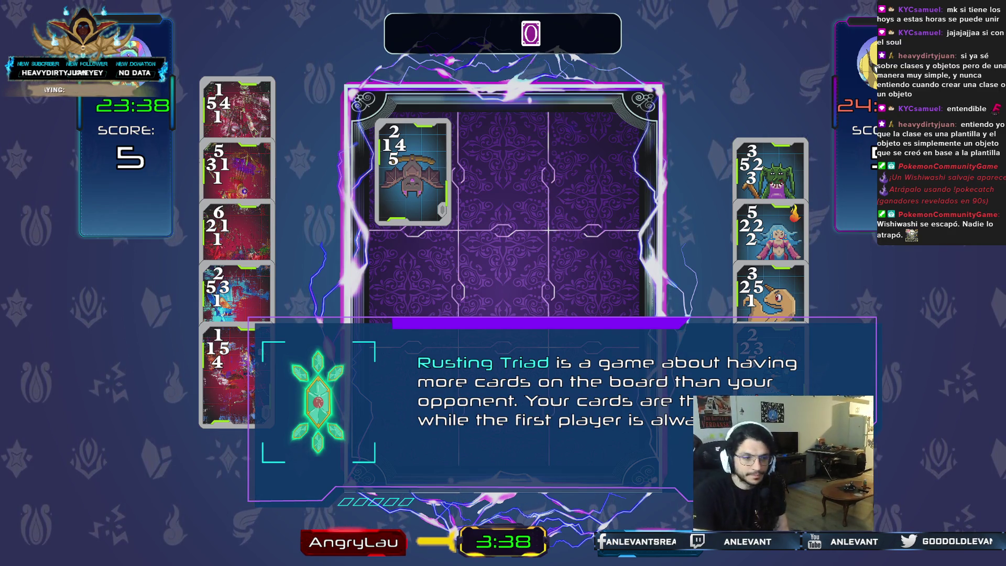
Step: Read the card, edge-value and end-game rule pages, then place the 6/2/1 card below the bat
key("Return")
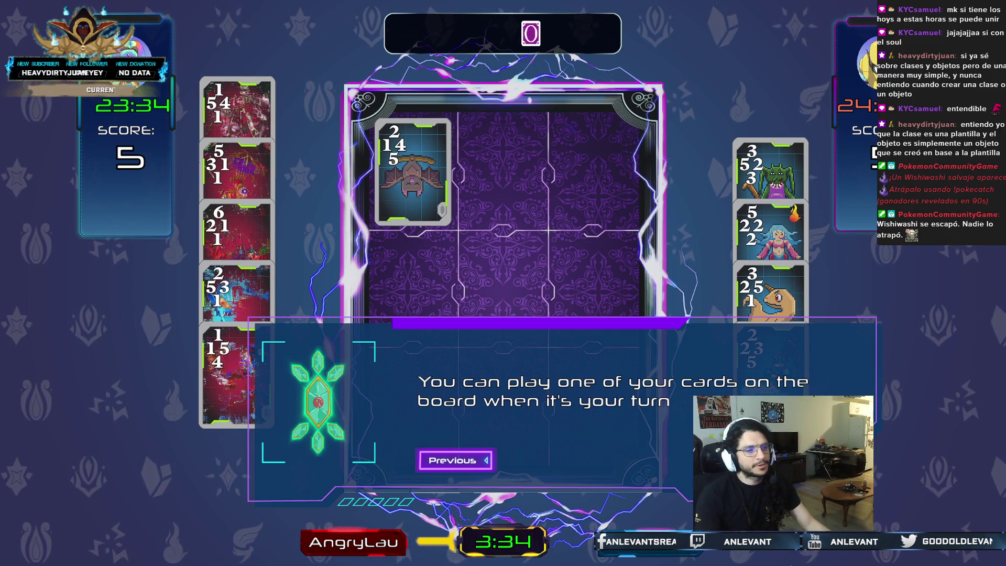
key("Return")
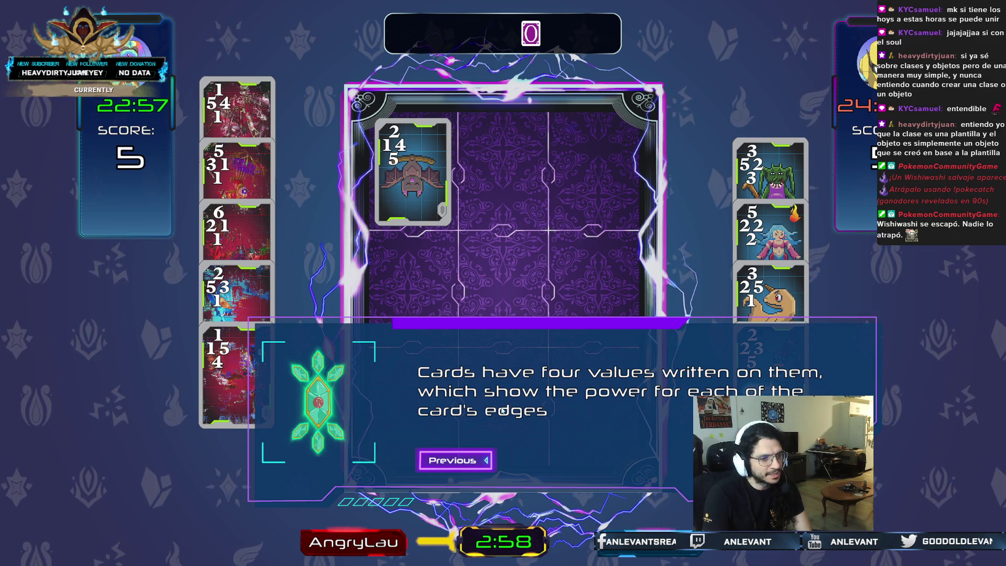
left_click(592, 466)
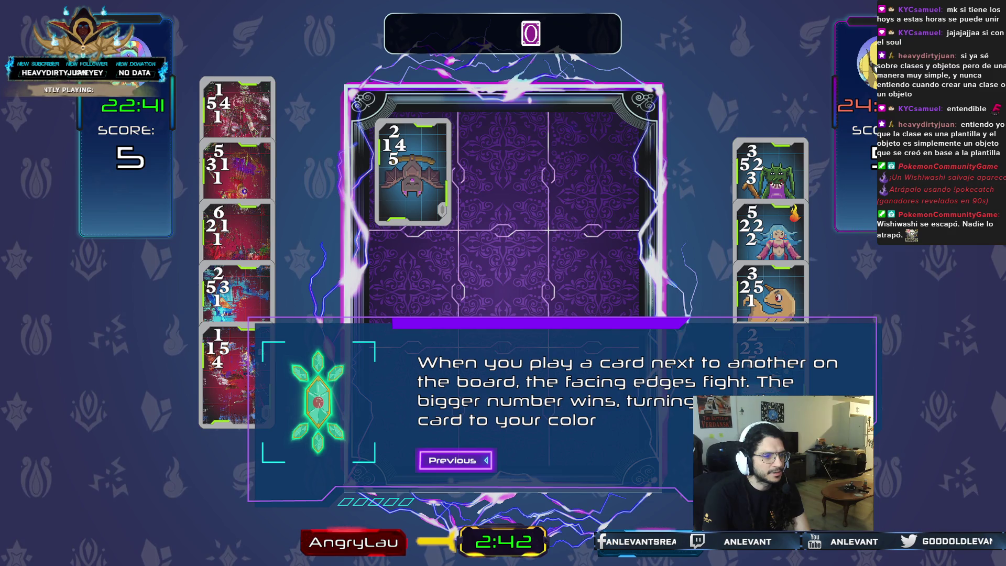
left_click(579, 391)
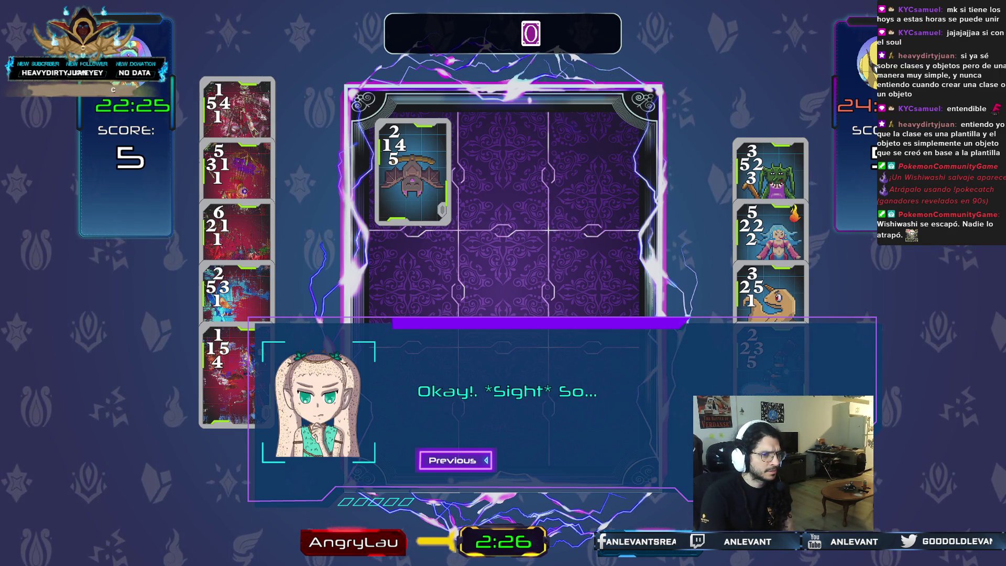
mouse_move(251, 246)
left_mouse_down()
mouse_move(356, 183)
mouse_move(414, 283)
left_mouse_up()
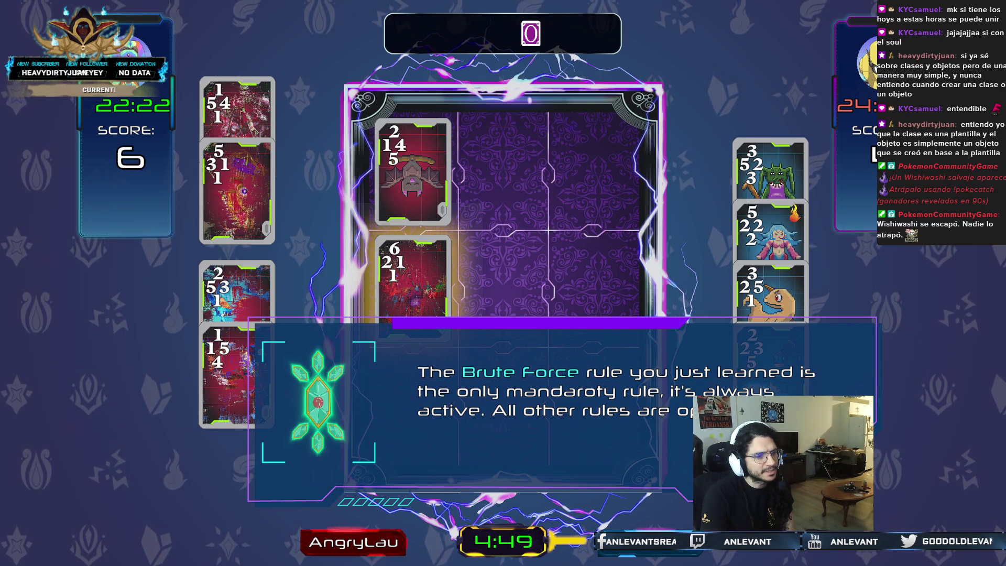
Step: Get through the rules pages, then play hand cards into the centre, bottom-middle and right cells to win
key("Return")
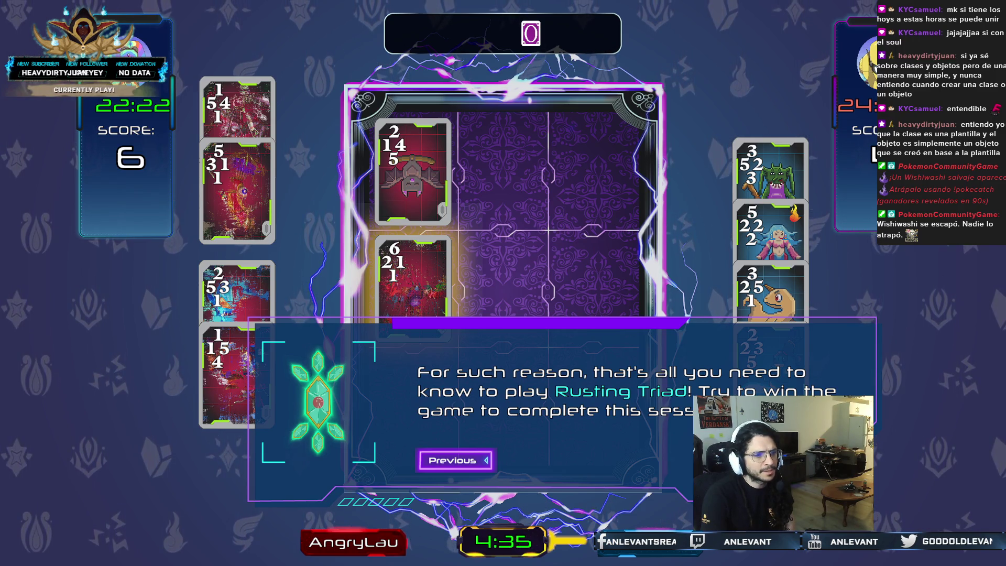
left_click(241, 121)
mouse_move(241, 121)
left_mouse_down()
mouse_move(515, 211)
mouse_move(502, 288)
left_mouse_up()
mouse_move(236, 293)
left_mouse_down()
mouse_move(236, 306)
mouse_move(461, 382)
mouse_move(502, 409)
left_mouse_up()
mouse_move(238, 192)
left_mouse_down()
mouse_move(558, 309)
mouse_move(239, 191)
mouse_move(542, 306)
mouse_move(595, 285)
left_mouse_up()
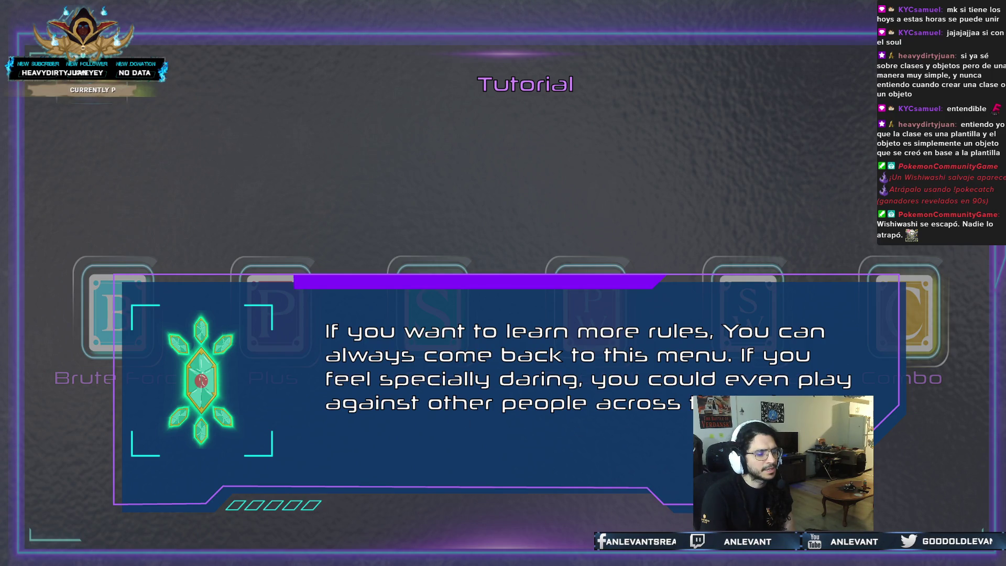
Step: Advance the post-match dialogue through the card gift to the companion's 'We need to hurry up!' line
key("Return")
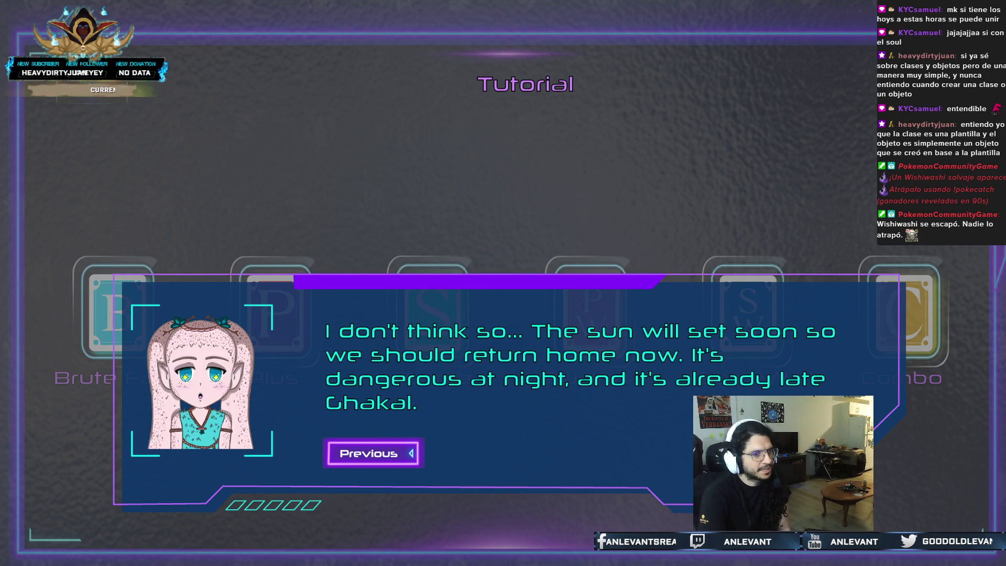
key("space")
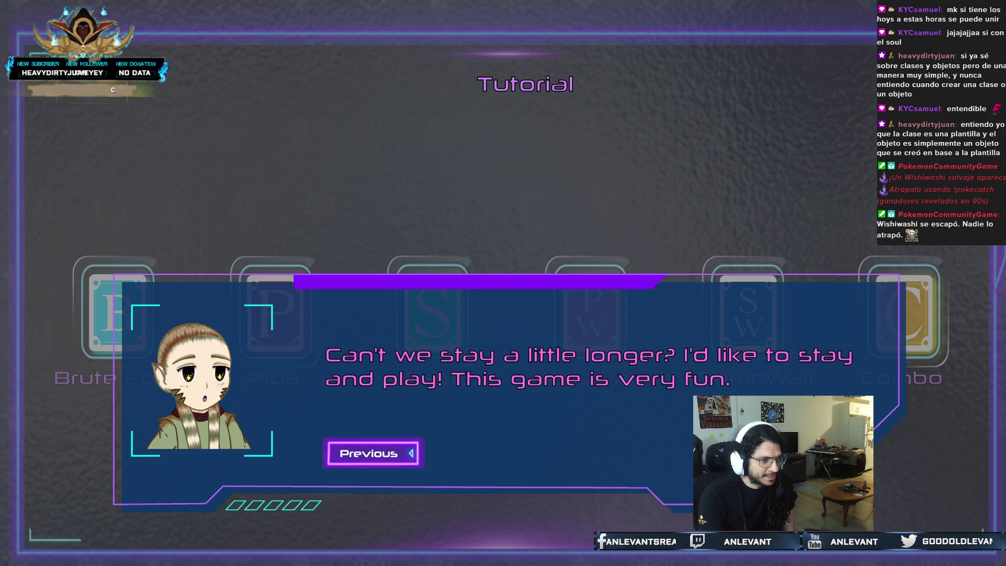
key("space")
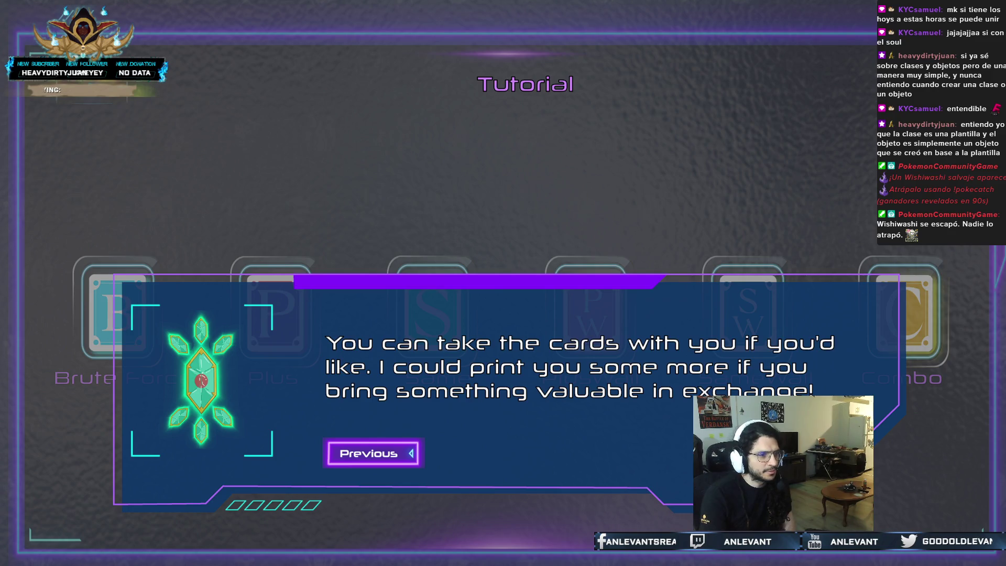
key("Return")
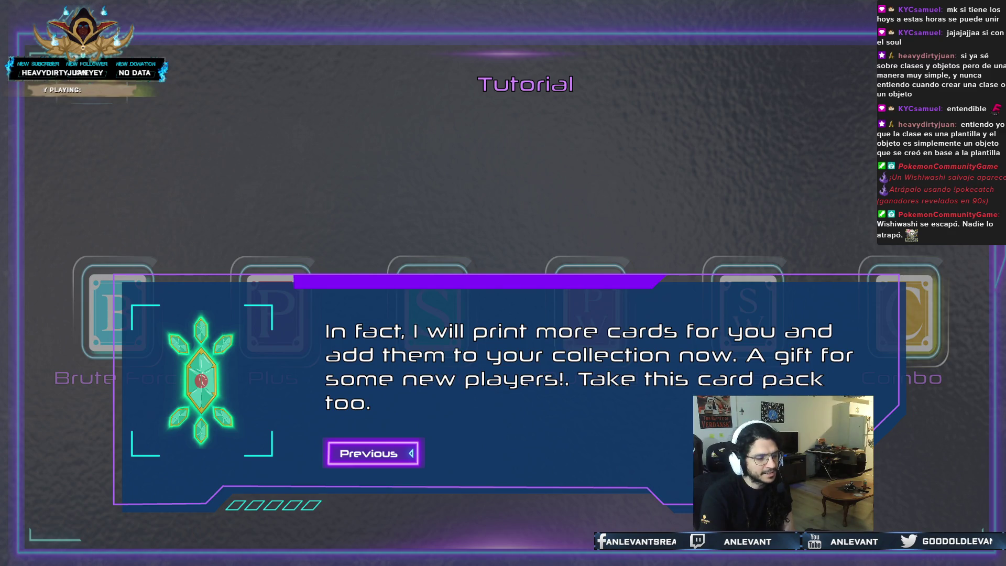
key("Return")
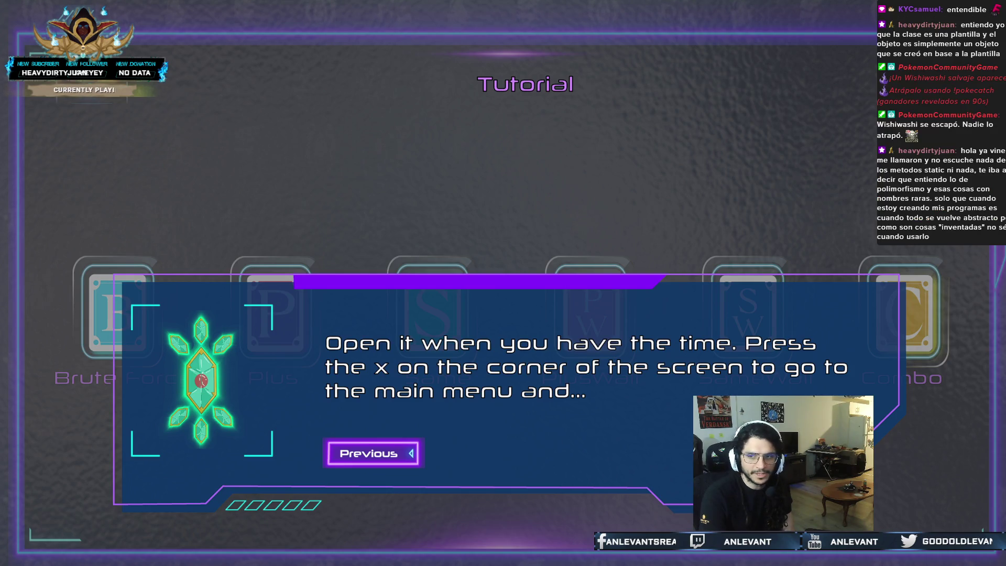
key("Return")
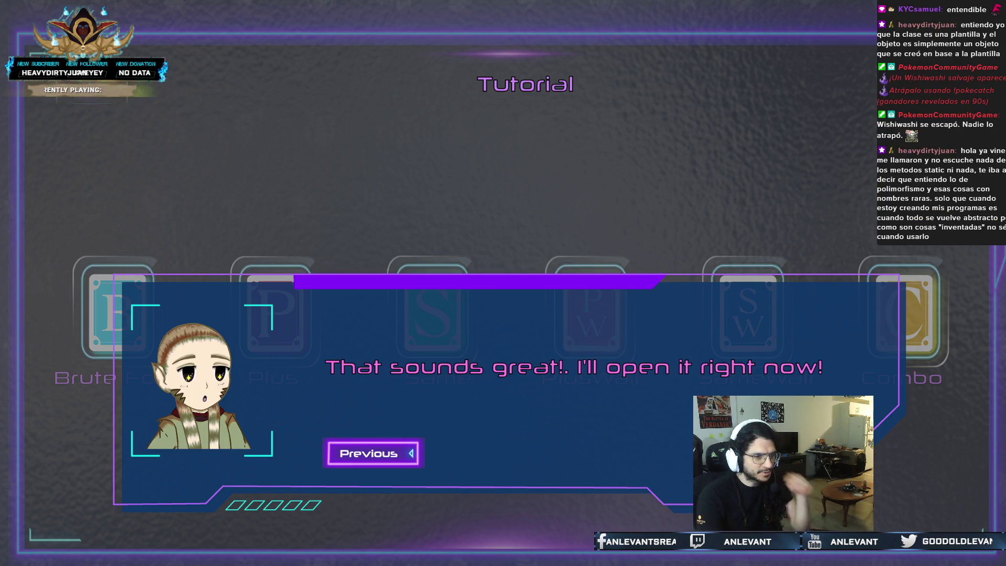
key("Return")
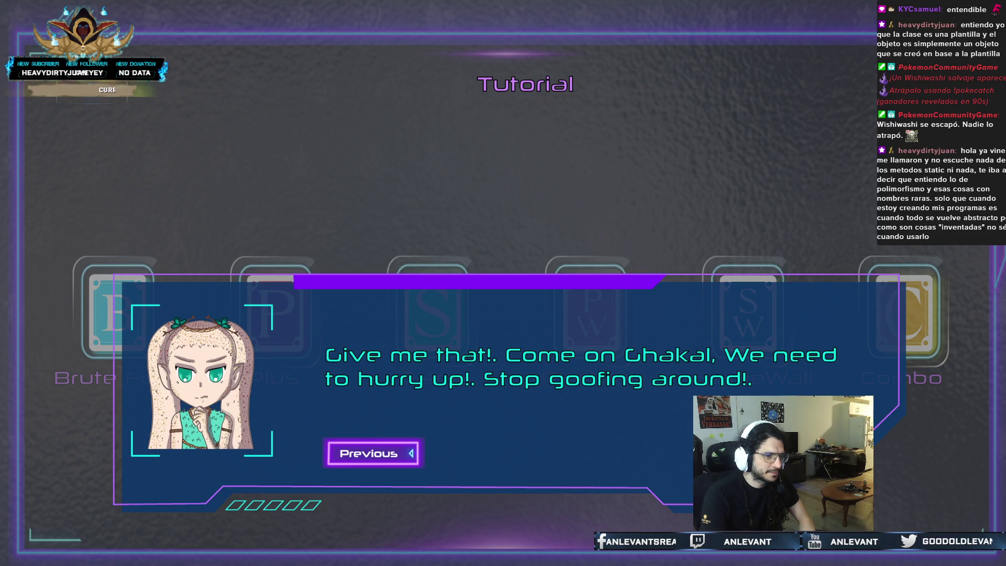
key("Return")
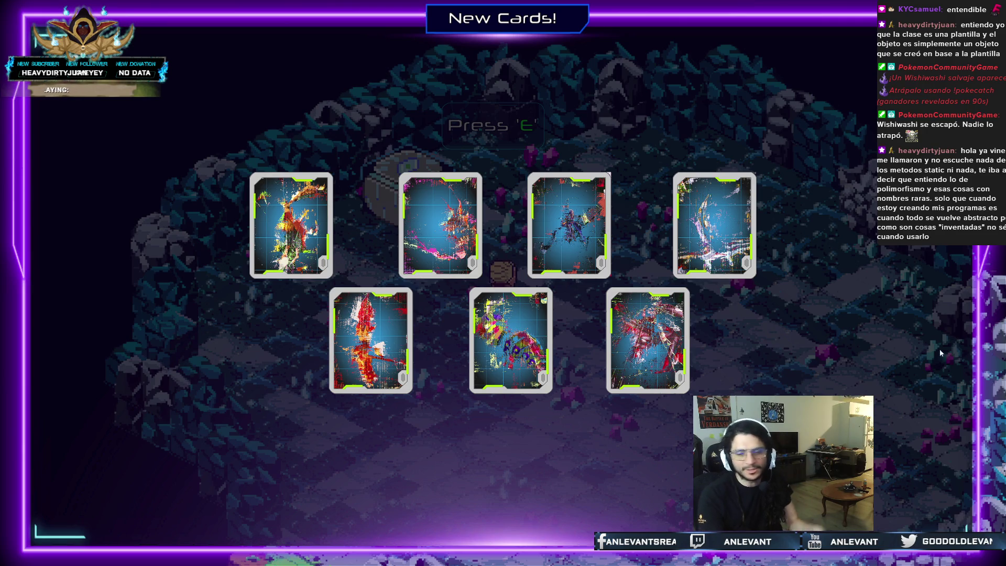
Step: Dismiss the New Cards reveal and move past the first movement hint in the crystal cave
left_click(632, 470)
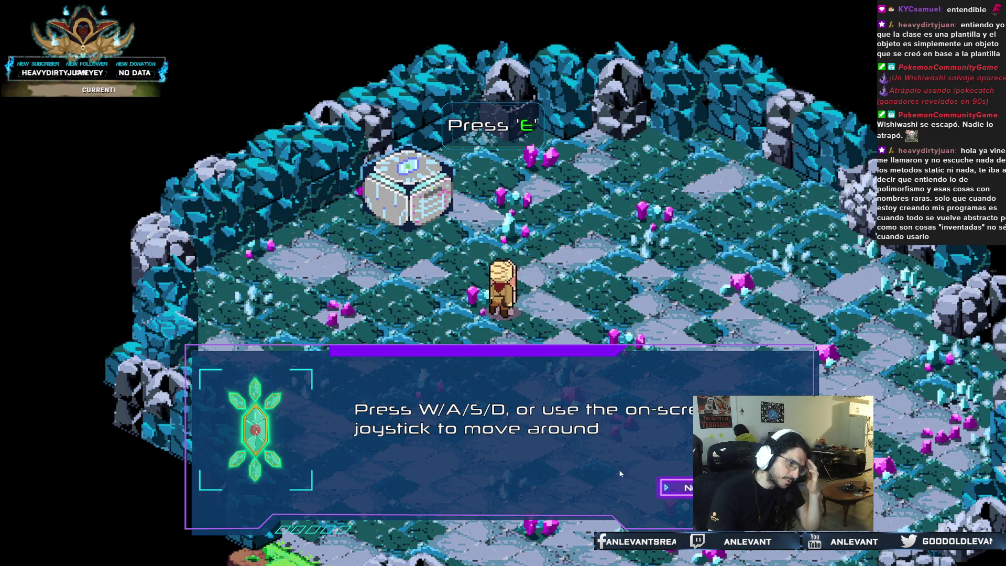
left_click(681, 487)
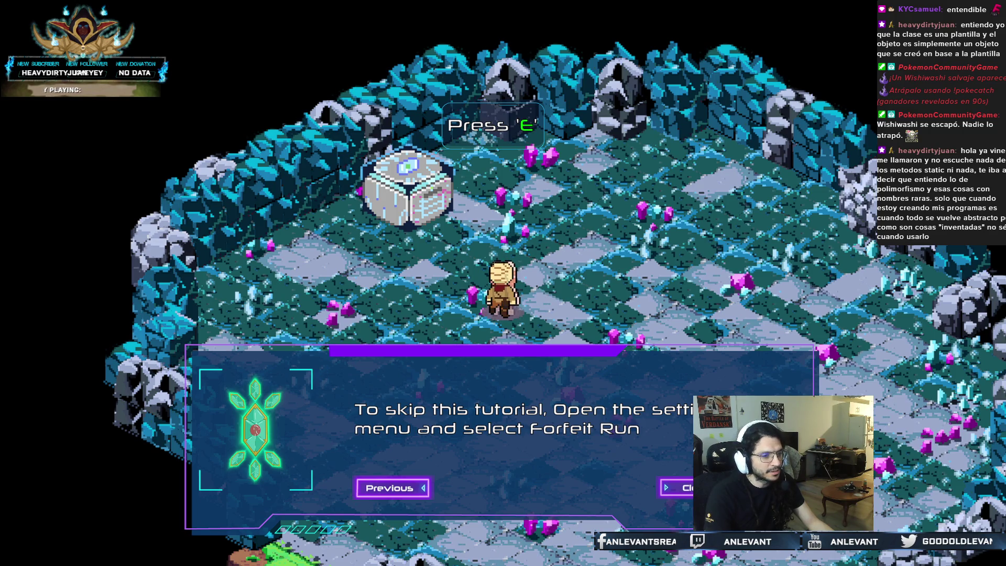
Step: Close the movement tutorial hint and head on to the grassland with the hungry wolf
left_click(681, 487)
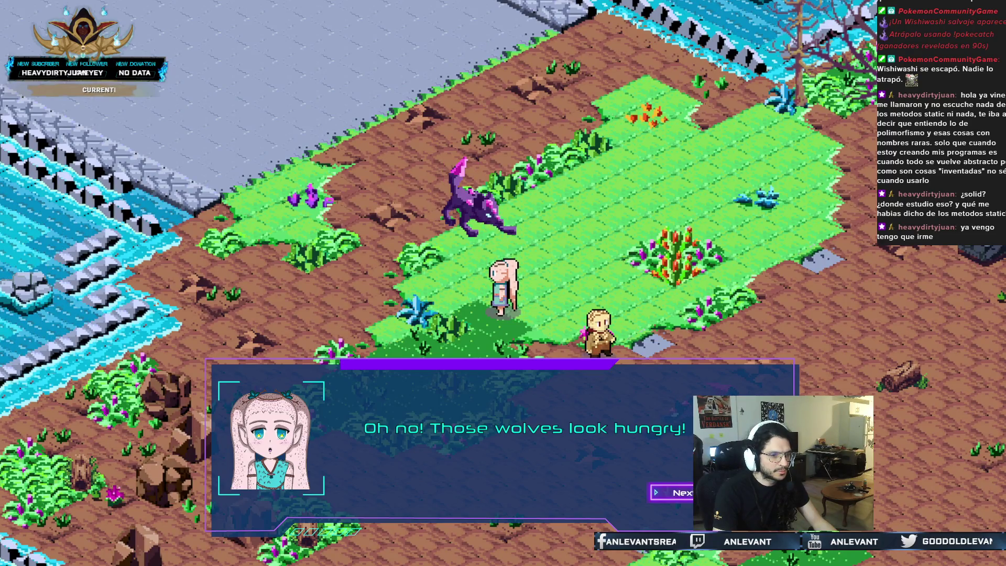
Step: Advance the wolf dialogue through the growl and the elf's warning to Ghakal until the battle starts
key("space")
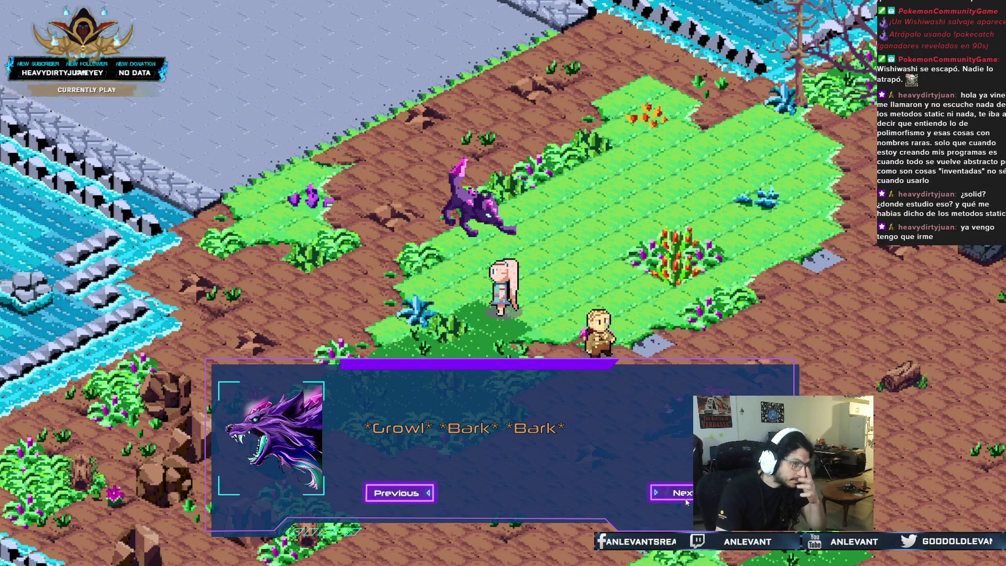
left_click(684, 499)
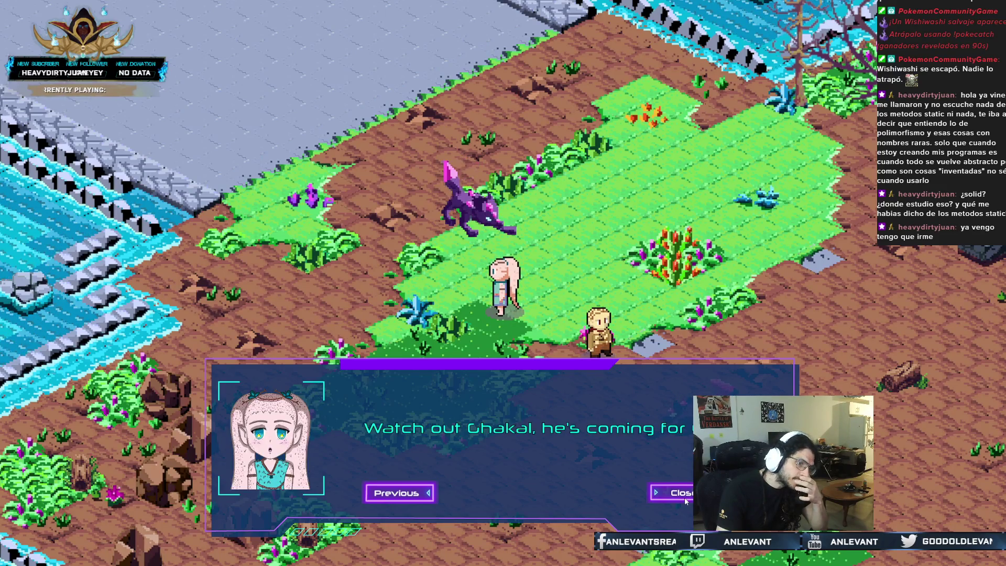
left_click(684, 499)
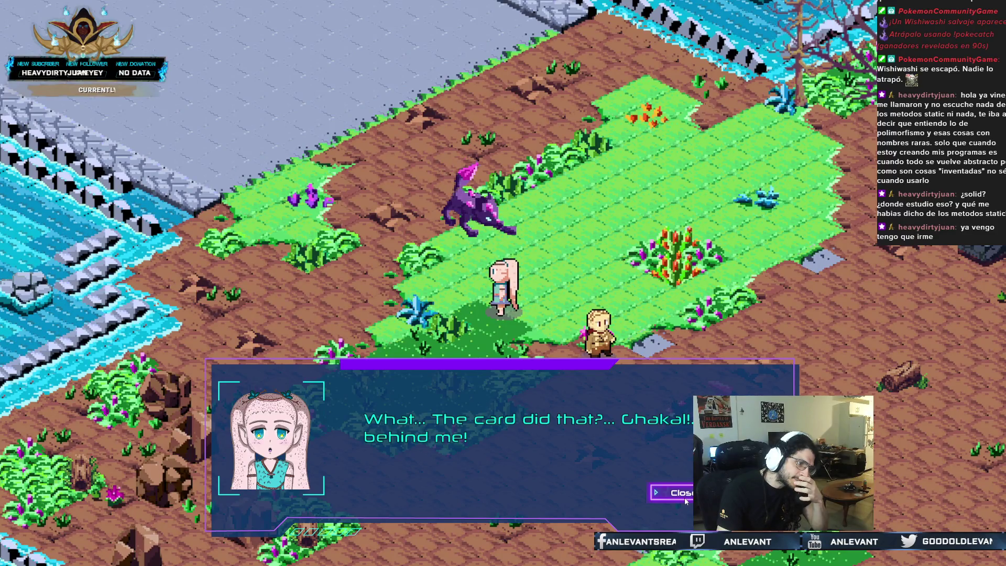
left_click(684, 499)
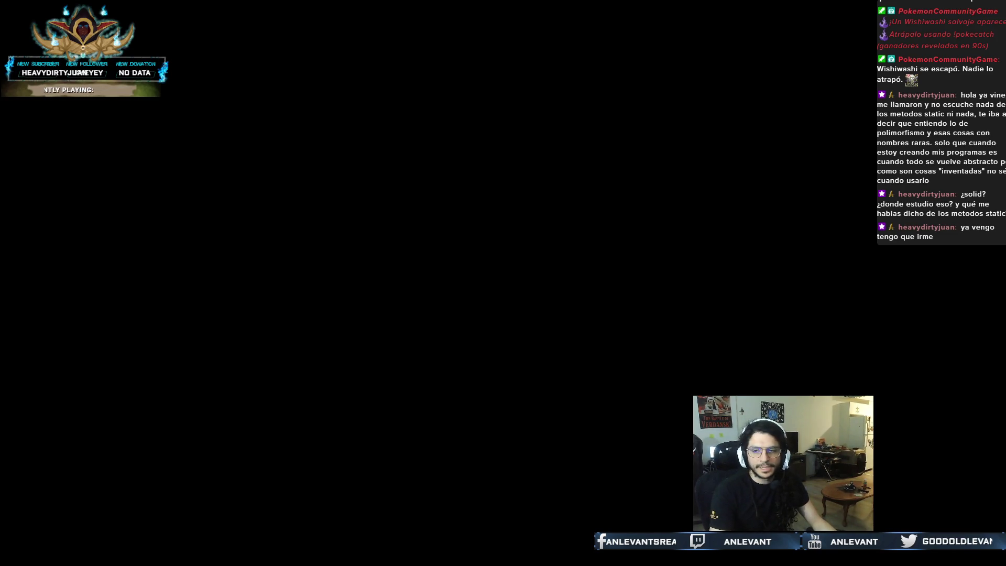
Step: Check the Warring Triad Playtest Steam library page, then return to the wolf match board
key("alt+Tab")
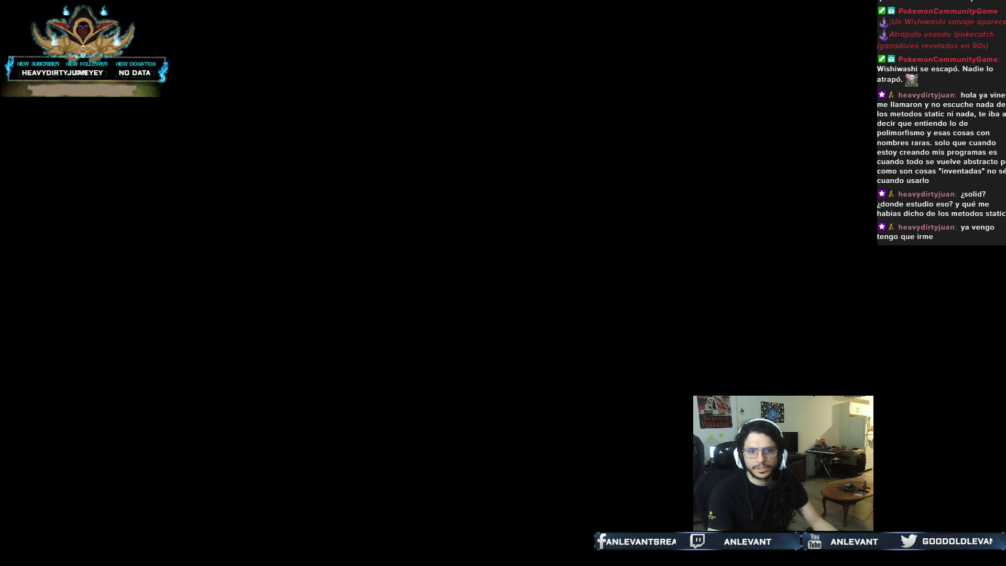
key("alt+Tab")
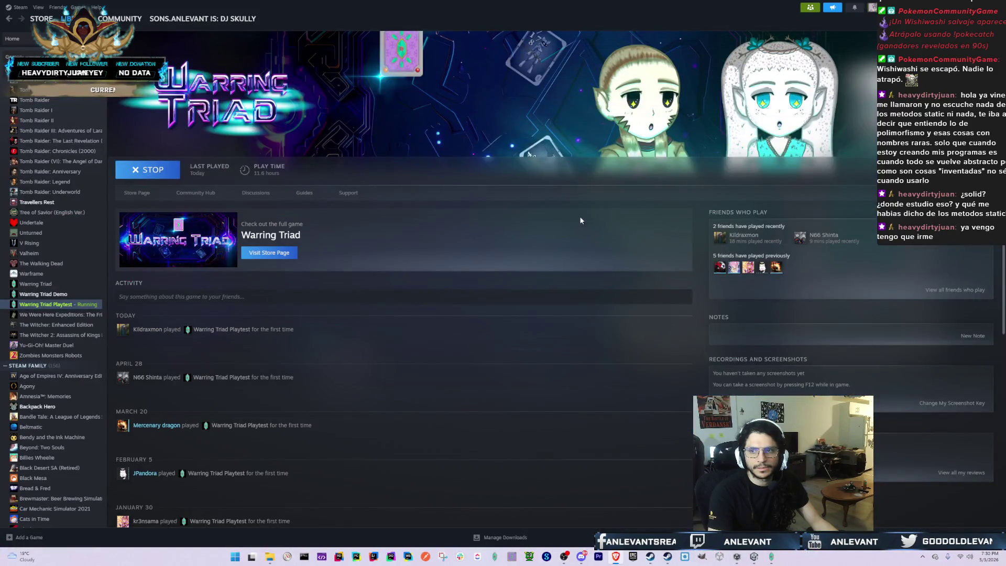
key("alt+Tab")
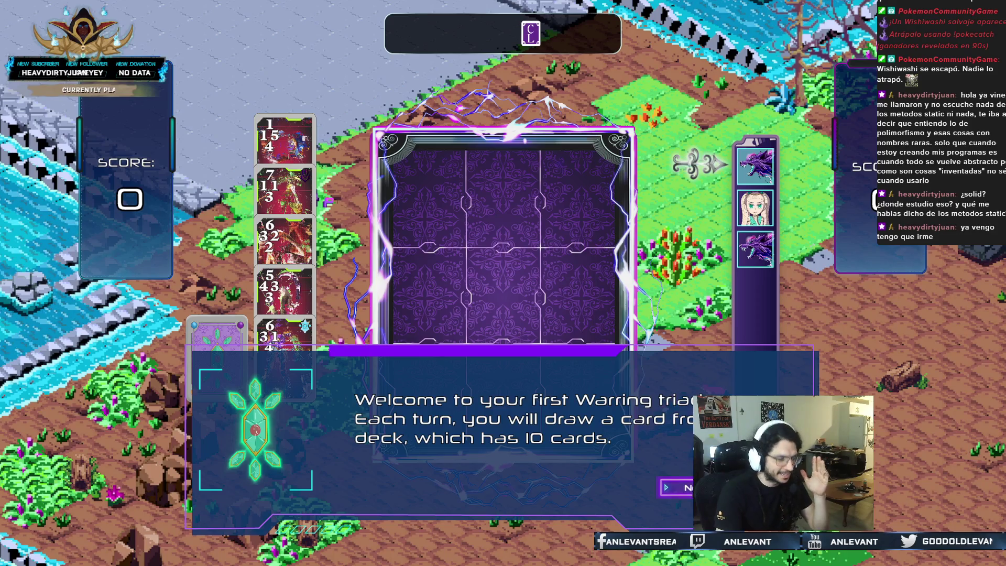
Step: Page through the scoring, turn indicator and enemy portrait tips, then close the tutorial to start the battle
left_click(683, 488)
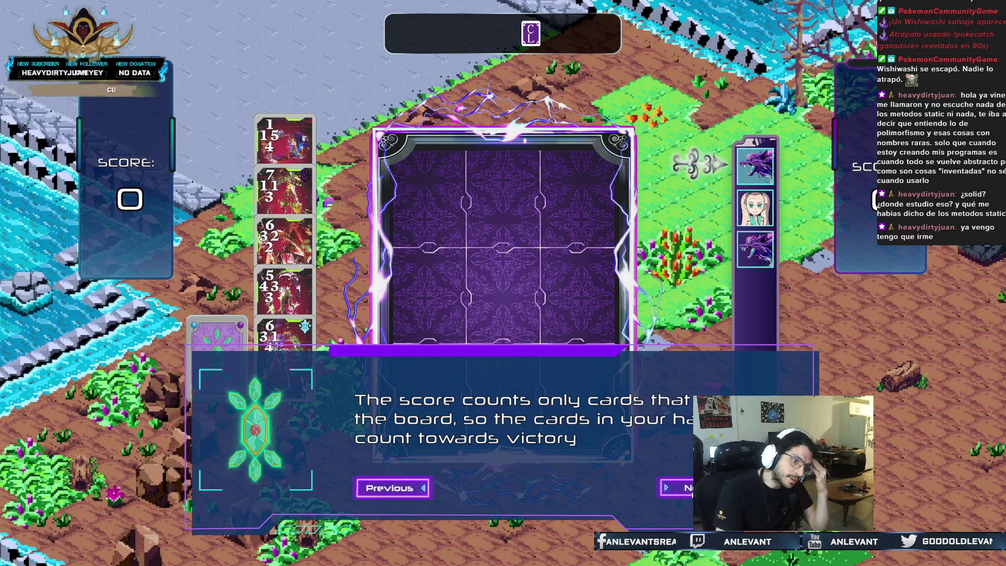
left_click(678, 487)
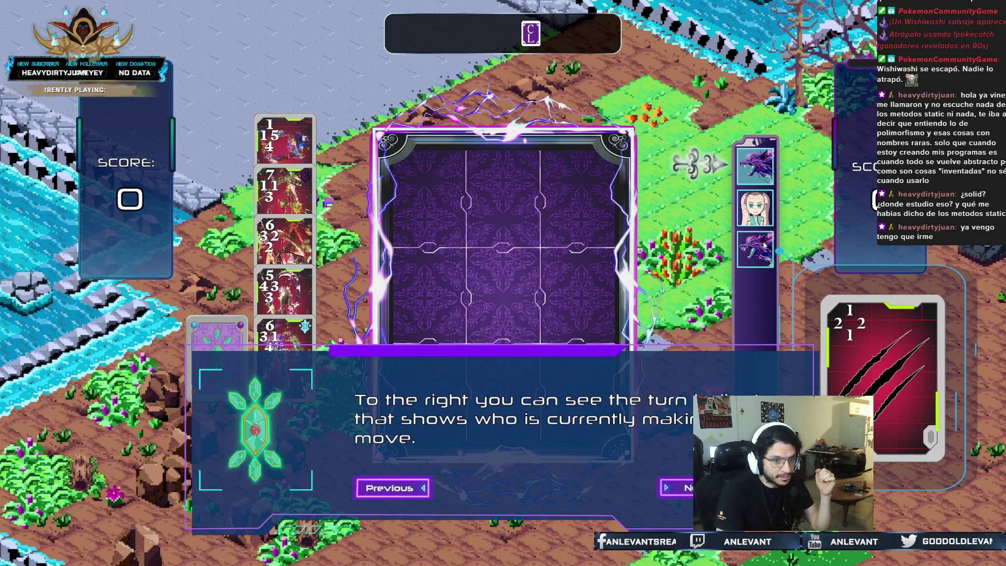
mouse_move(765, 183)
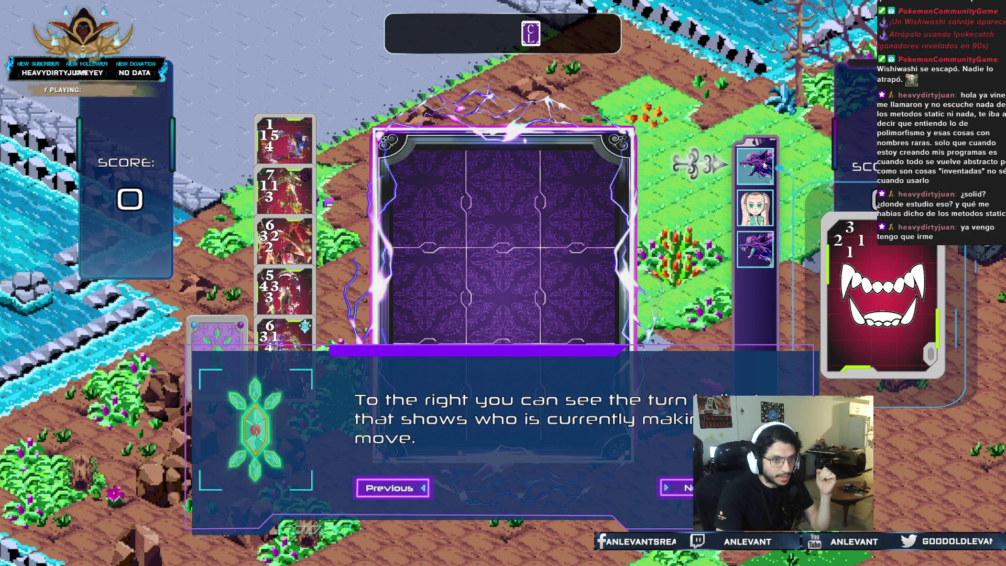
mouse_move(754, 276)
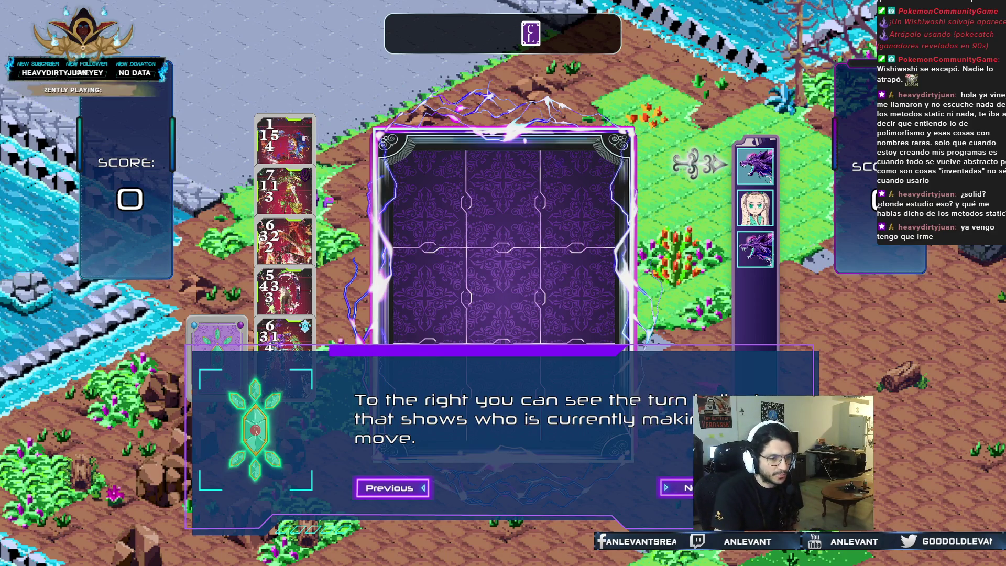
left_click(534, 438)
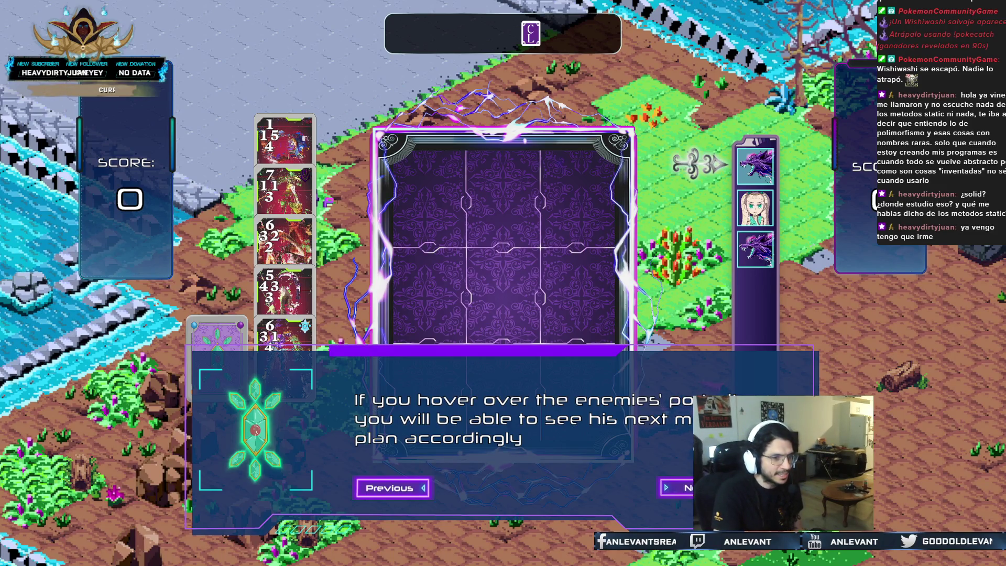
left_click(676, 487)
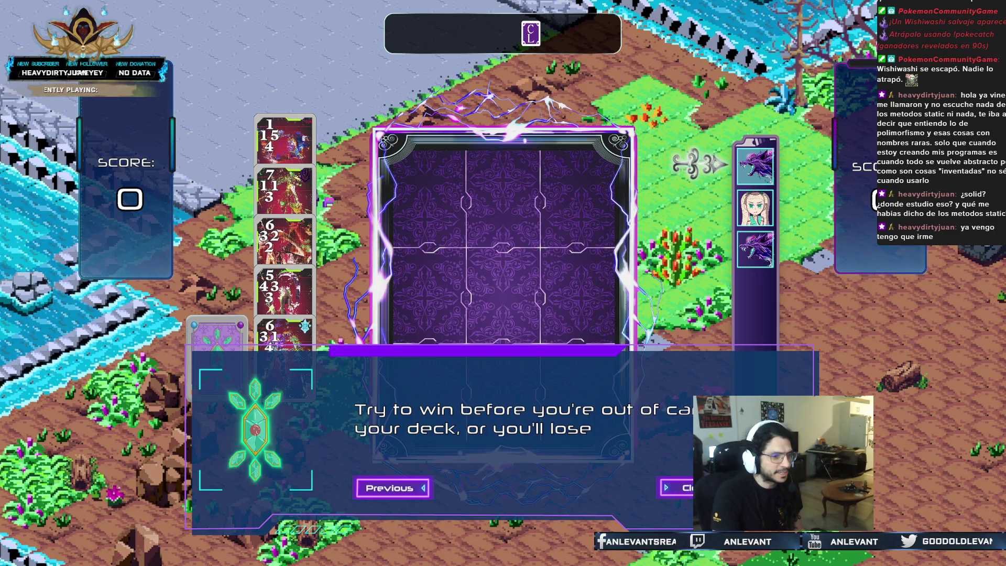
left_click(677, 488)
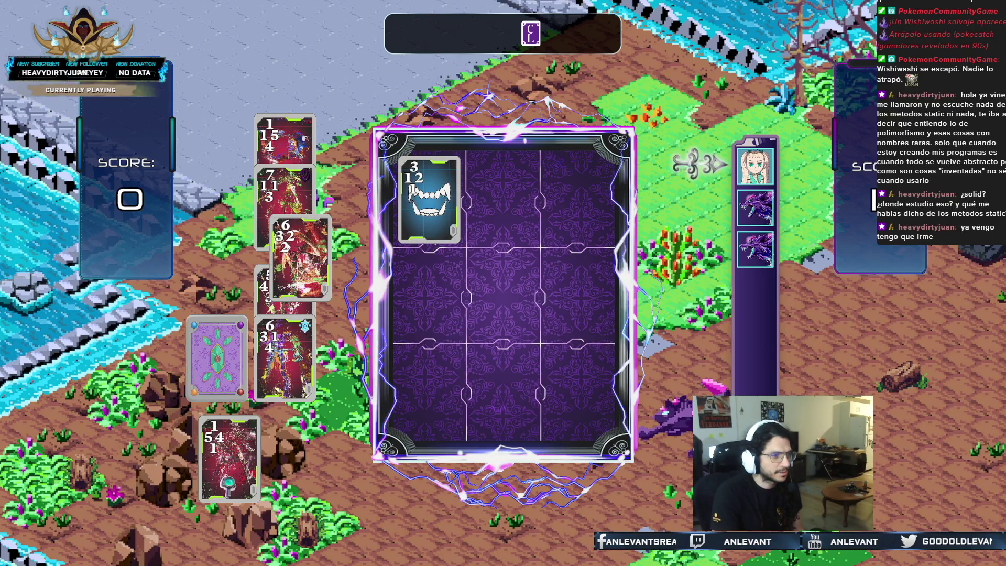
Step: Play the 6/32/2, 5/43/3 and 6/31/4 cards to capture the claw and fang cards and win
left_click_drag(300, 257, 429, 294)
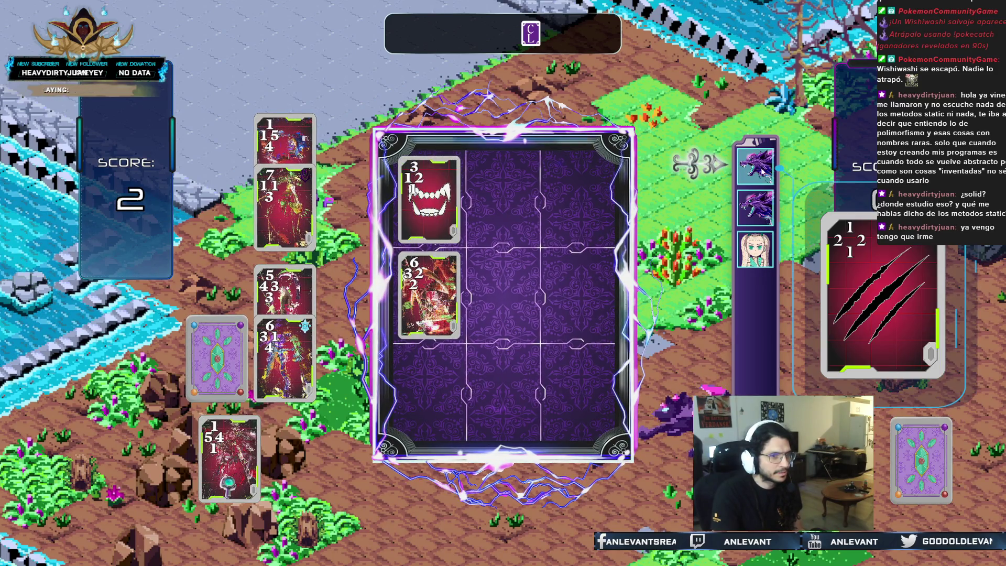
mouse_move(753, 201)
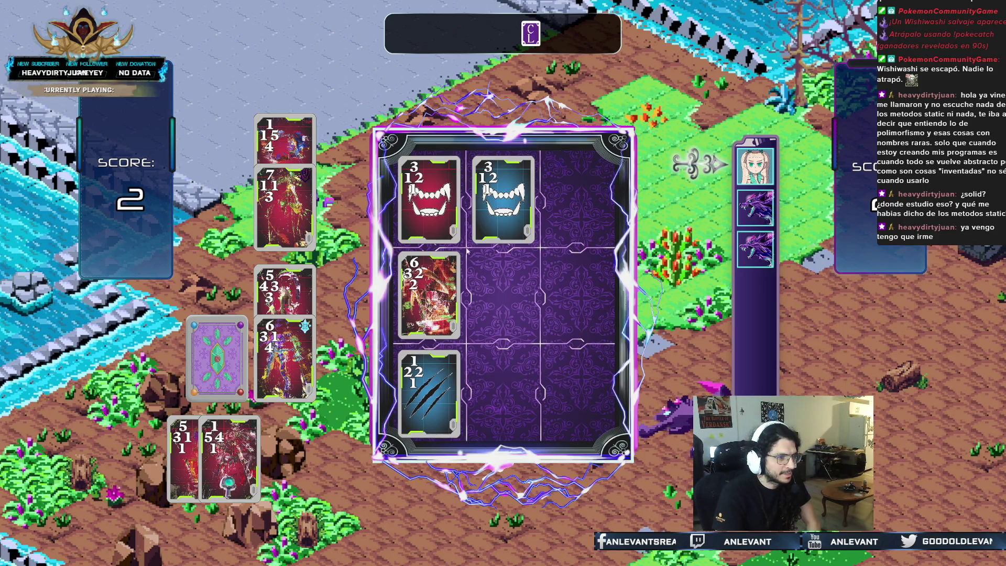
left_click_drag(283, 291, 475, 343)
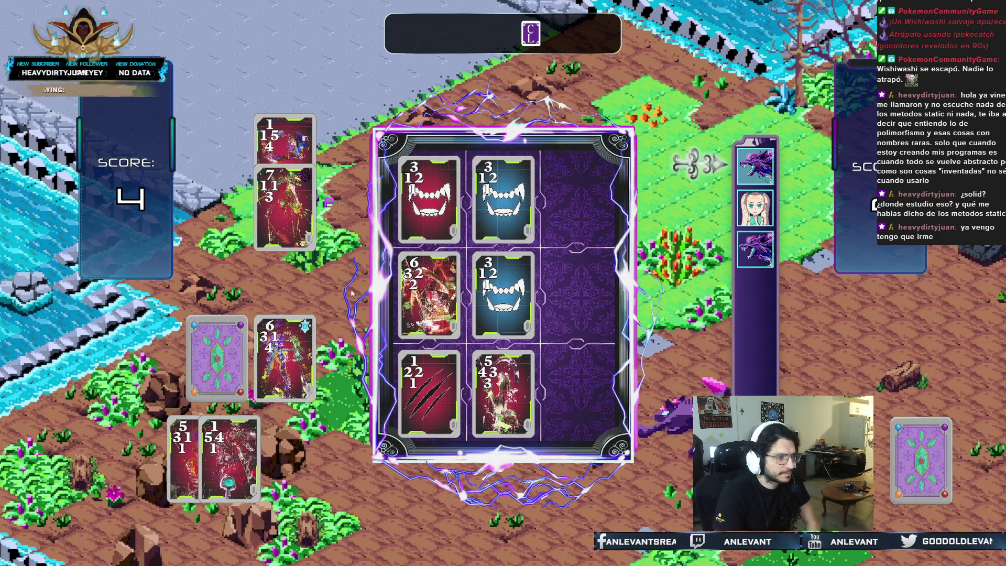
mouse_move(270, 344)
left_mouse_down()
mouse_move(545, 288)
mouse_move(575, 293)
left_mouse_up()
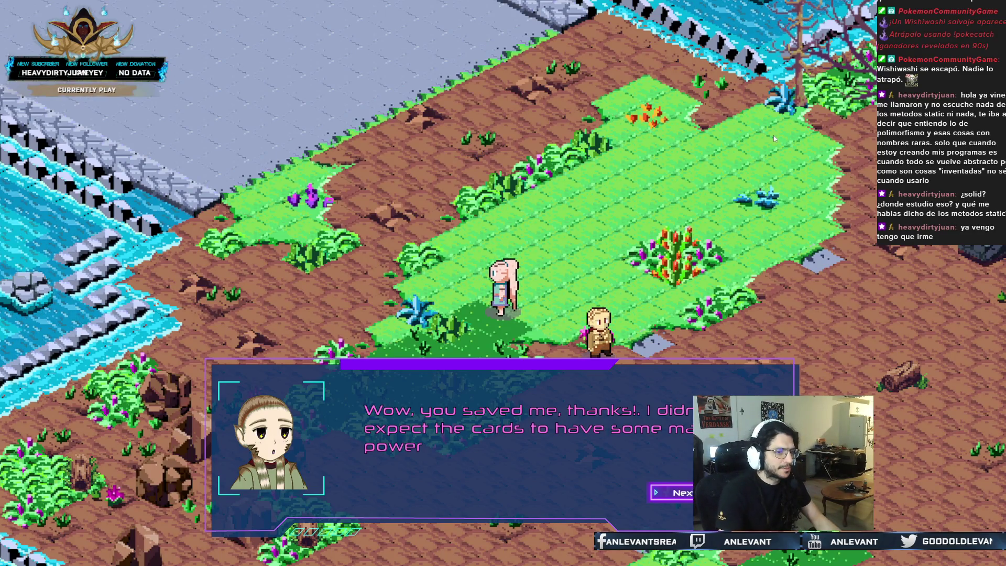
Step: Finish the rescue conversation and the painting pigments talk until the enemy-dodging tip appears
left_click(672, 493)
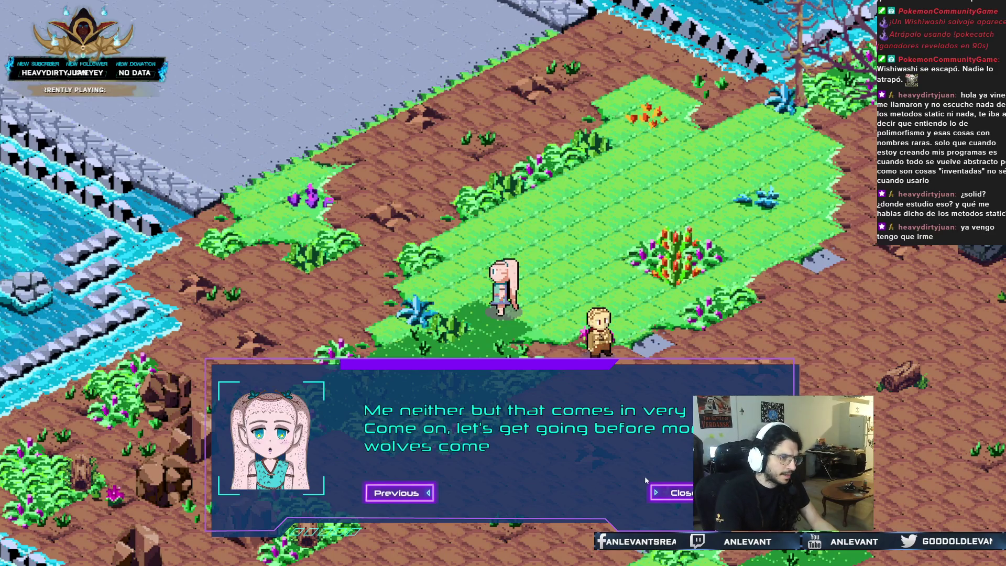
left_click(681, 493)
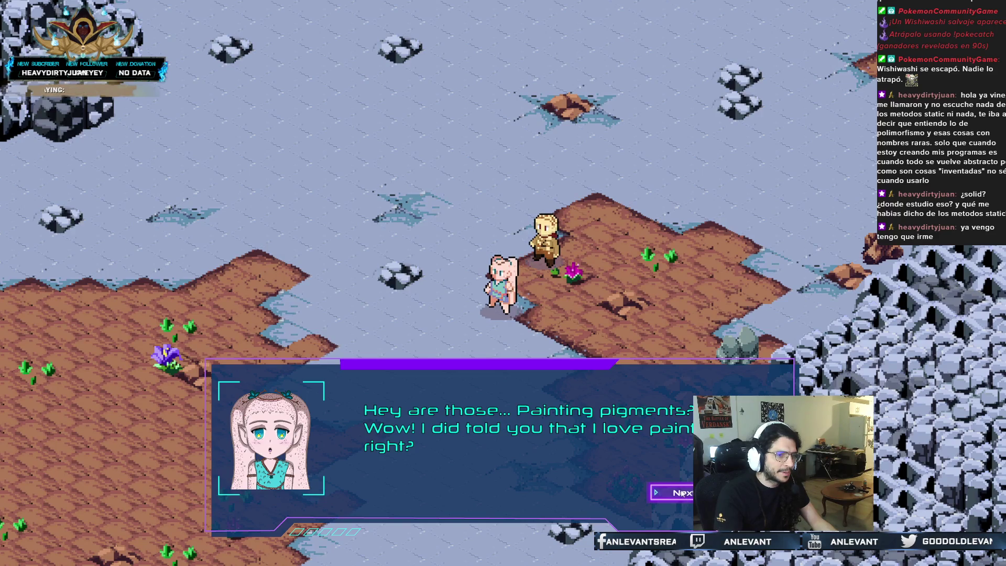
left_click(682, 494)
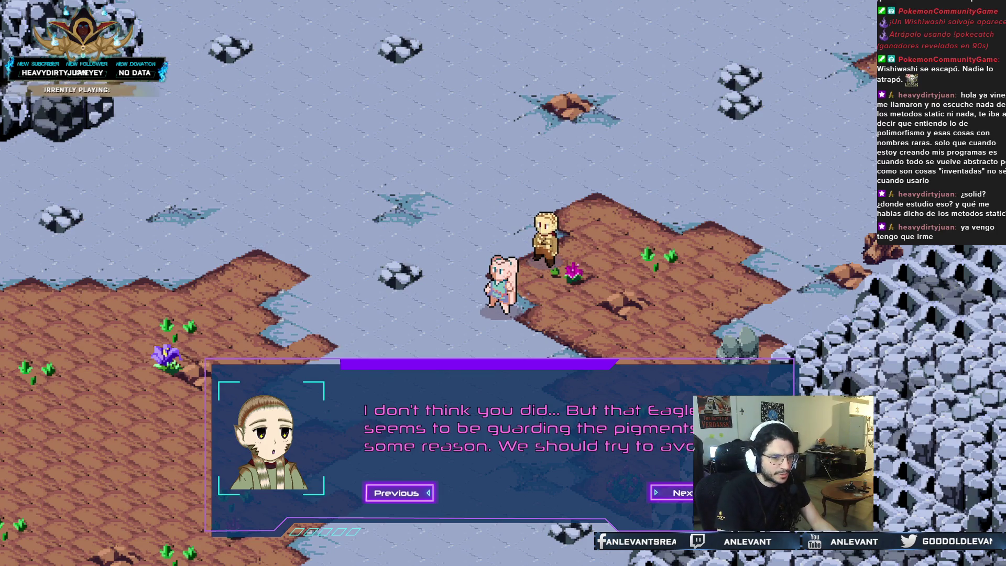
left_click(674, 495)
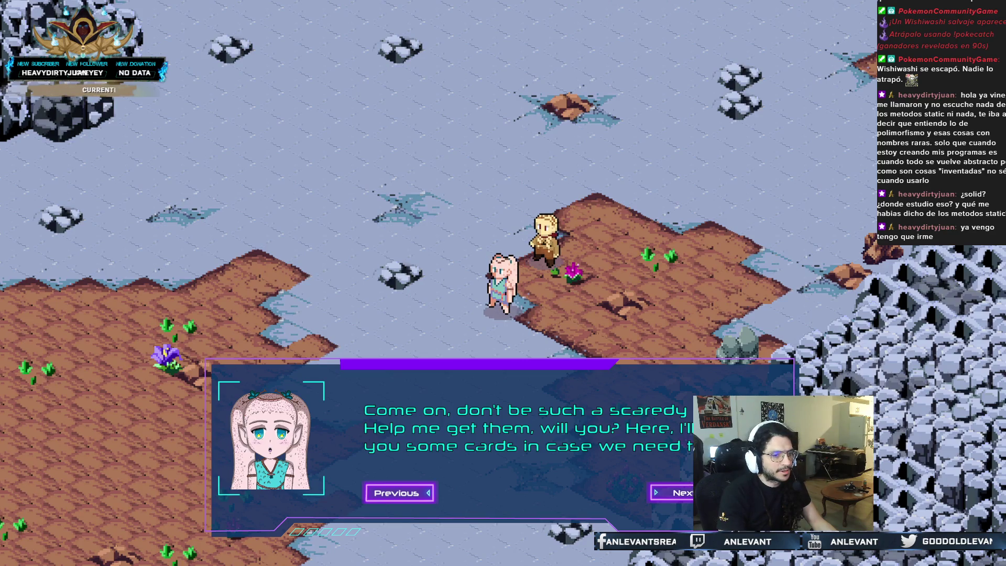
left_click(697, 493)
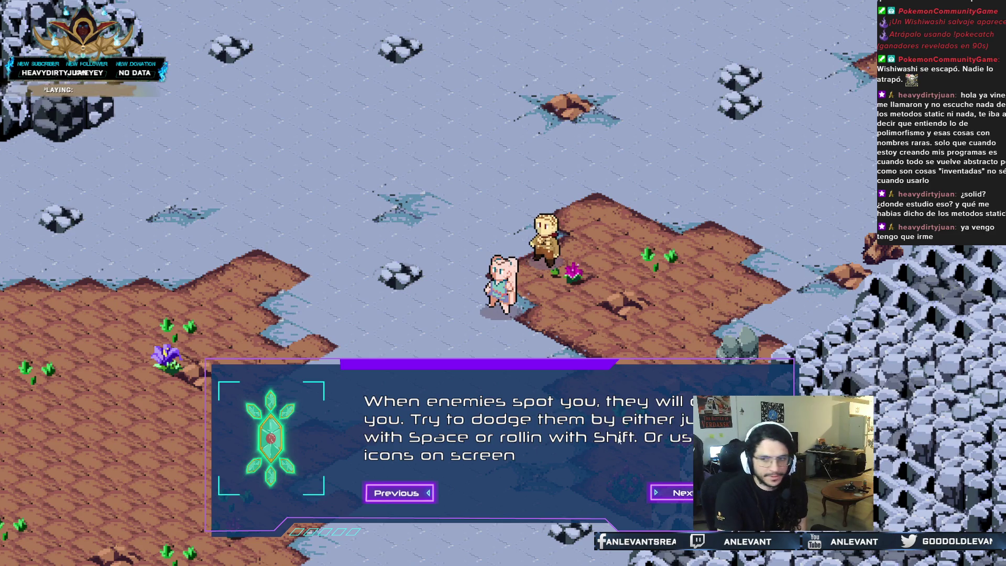
Step: Read the rolling-under-flyers and room-wide encounter tips, then close them to keep exploring
left_click(688, 494)
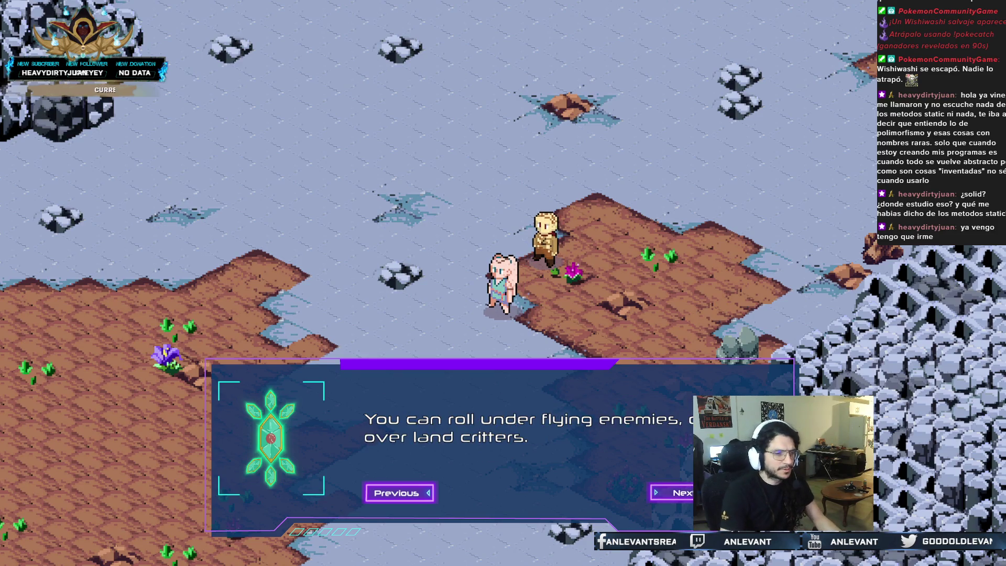
left_click(677, 491)
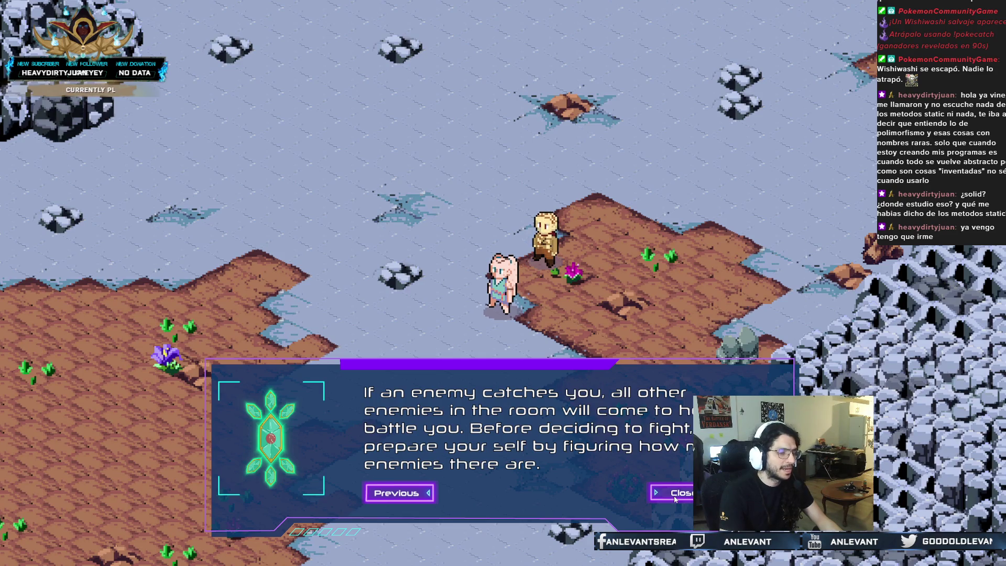
left_click(674, 493)
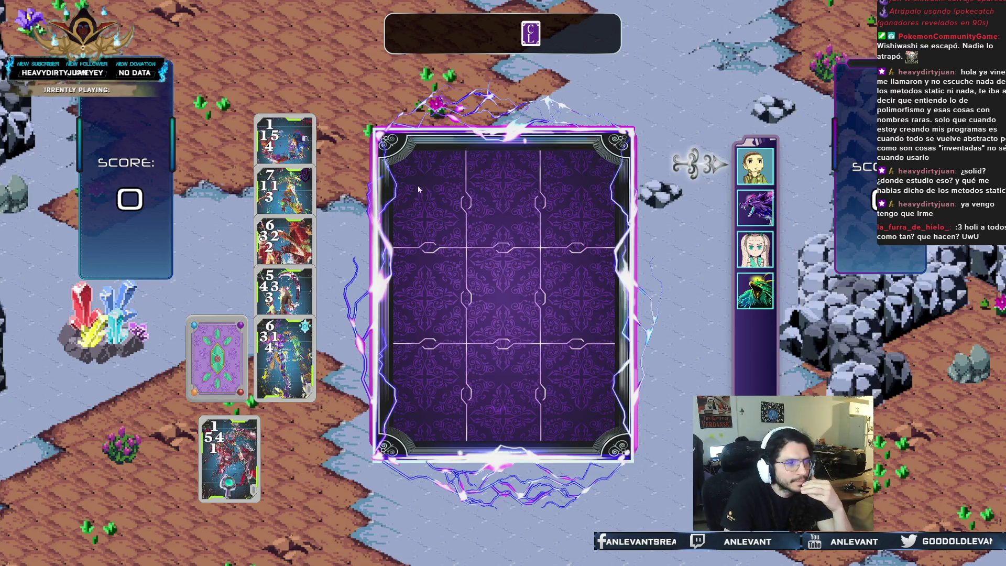
Step: Play the 1/15/4 card top-left and the 5/43/3 card to capture the fang card
left_click_drag(331, 169, 442, 199)
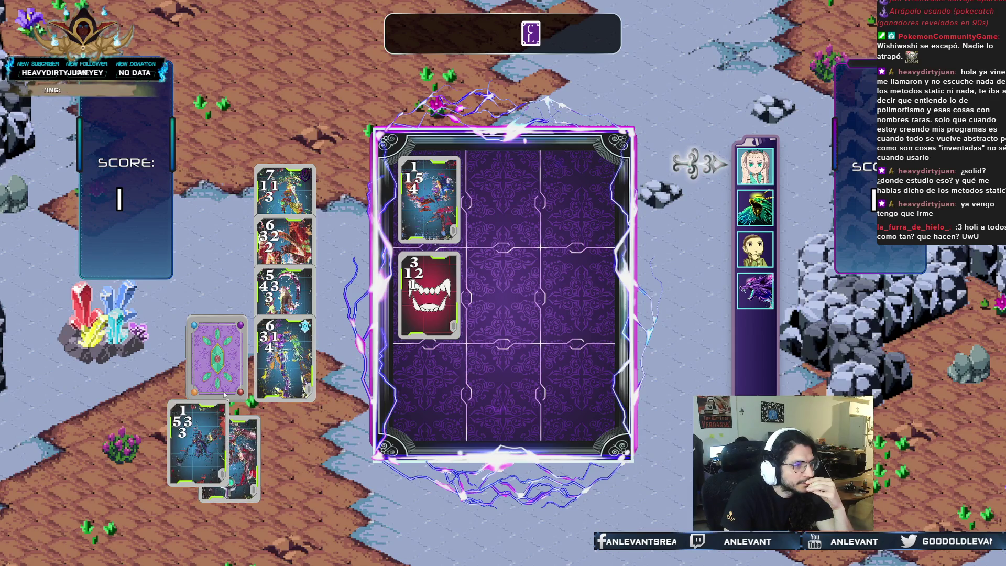
left_click_drag(291, 333, 412, 419)
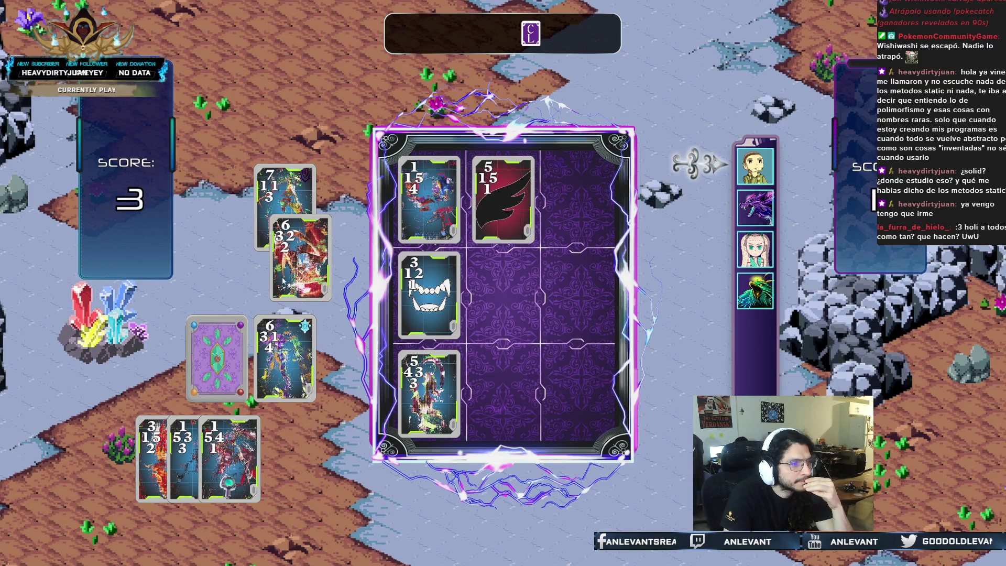
mouse_move(162, 462)
left_mouse_down()
mouse_move(508, 338)
mouse_move(262, 364)
mouse_move(160, 456)
mouse_move(442, 304)
left_mouse_up()
mouse_move(757, 215)
Step: Play 3/15/2 in the centre and 6/31/4 bottom-right, then fill the last cell to win 9
left_click_drag(453, 308, 453, 308)
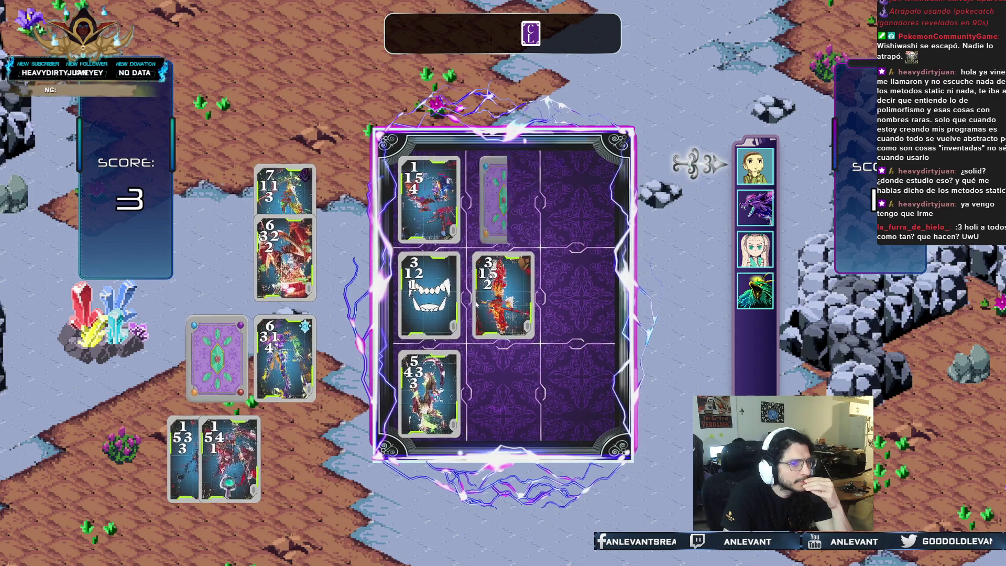
left_click_drag(286, 359, 576, 393)
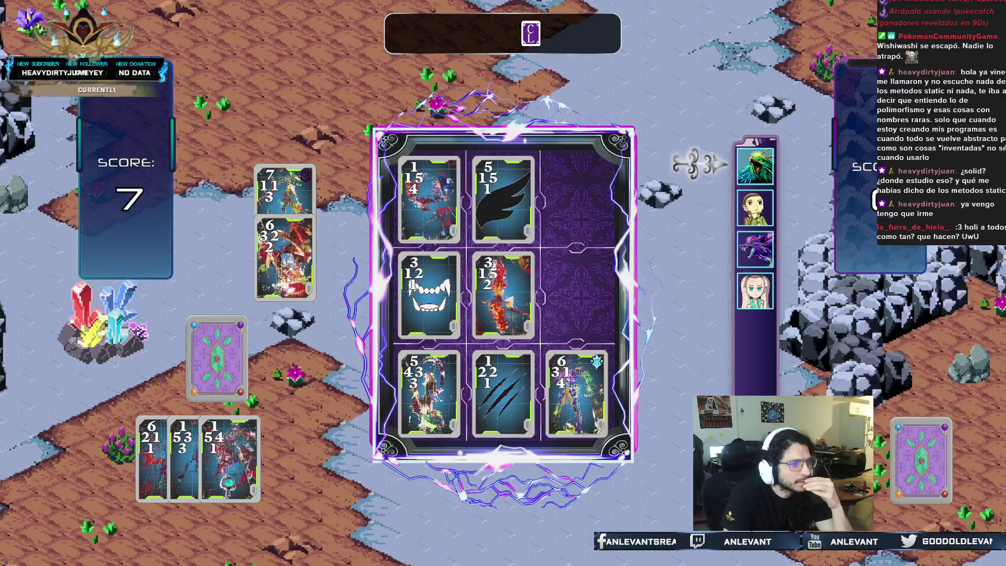
left_click(288, 280)
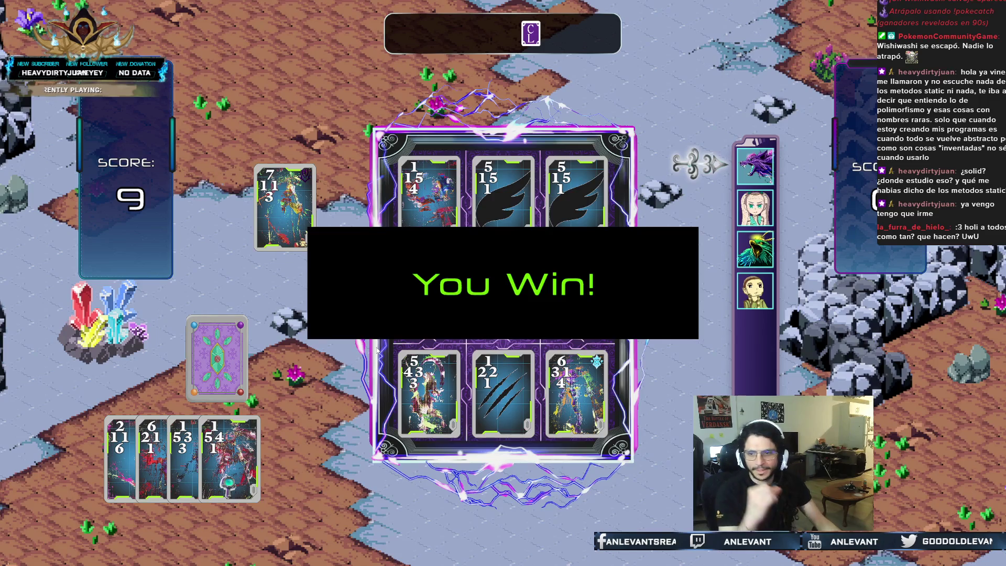
key("Down")
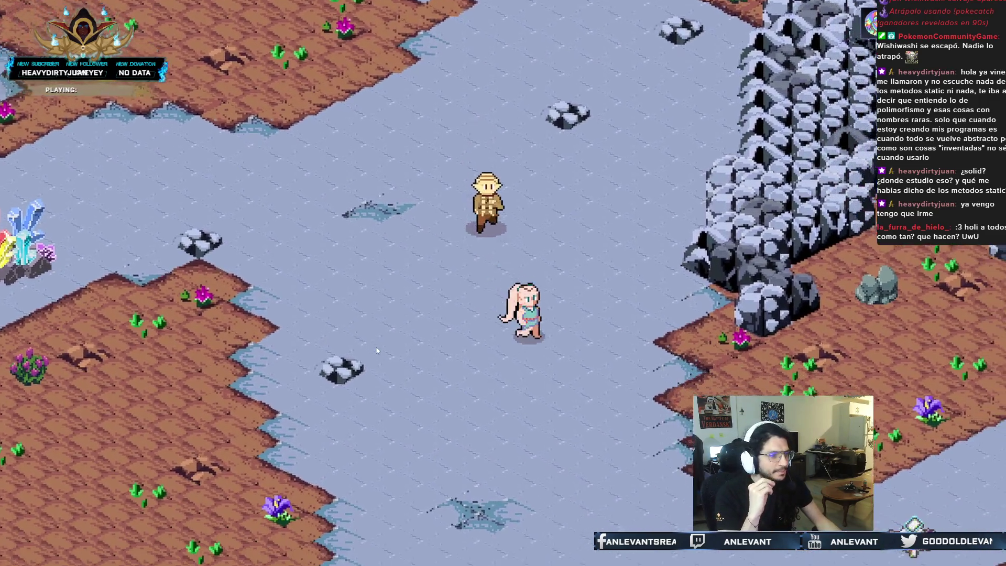
Step: Walk the girl across the ice to the pile of blank cards and pick them up
key("Left")
key("Left")
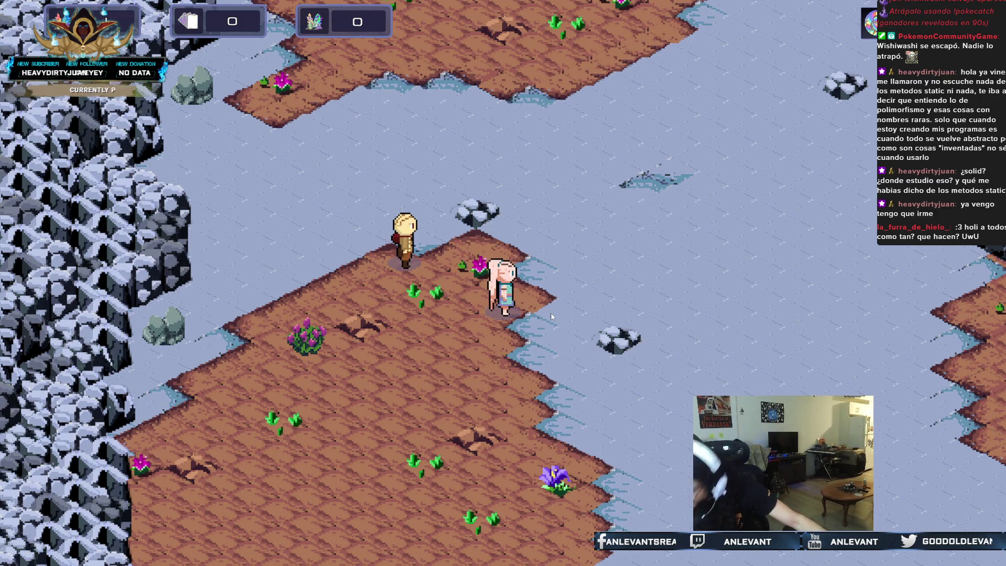
key("d")
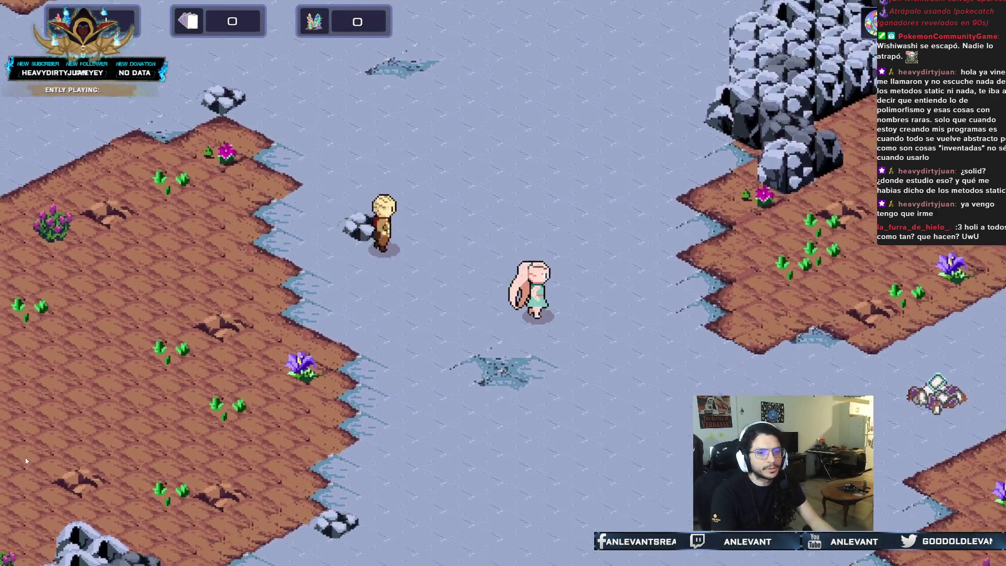
key("d")
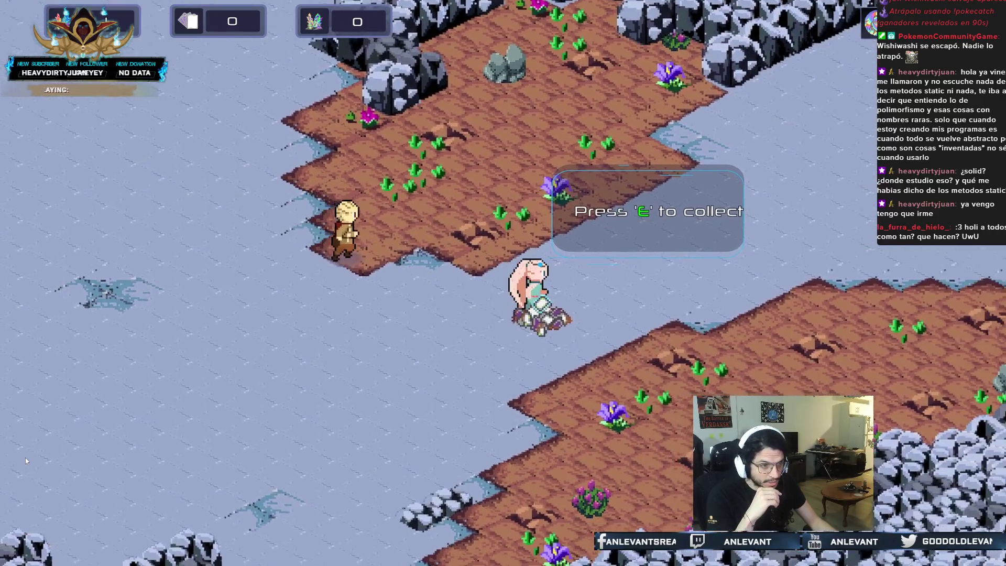
key("e")
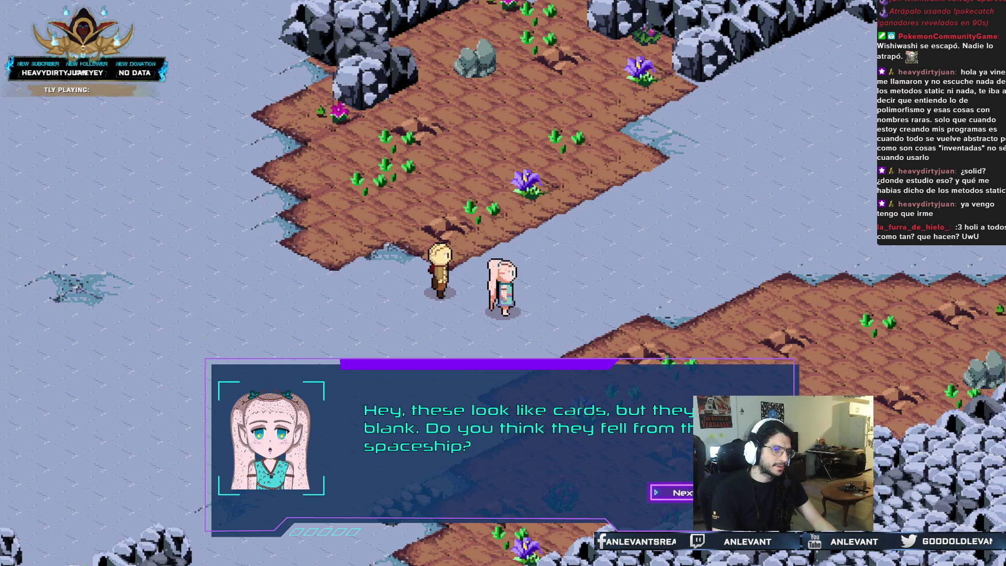
Step: Read through and close the conversation about the blank cards, then walk onward
left_click(661, 492)
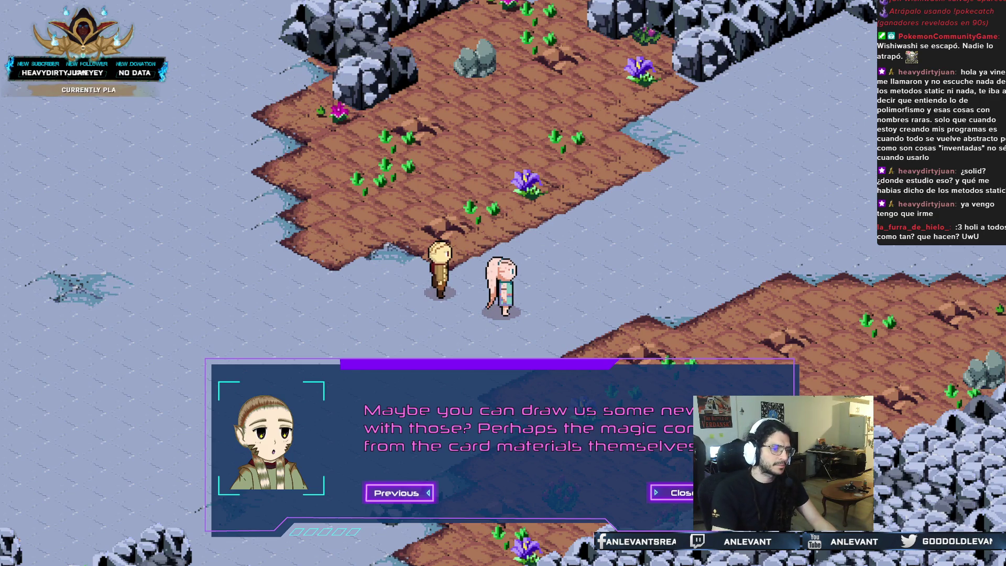
key("Escape")
key("Right")
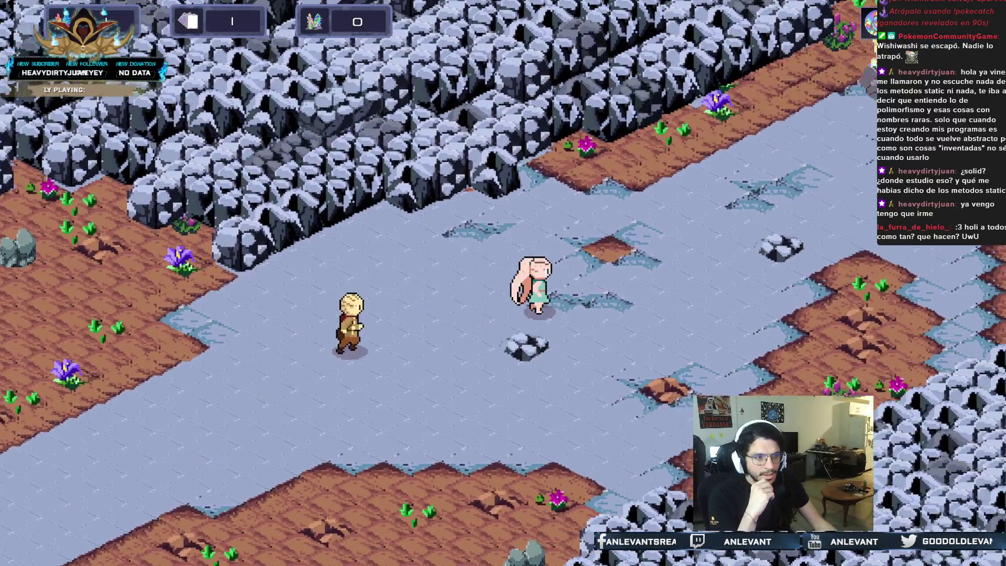
Step: Collect the glowing pigment crystal and head down along the dirt path
key("Right")
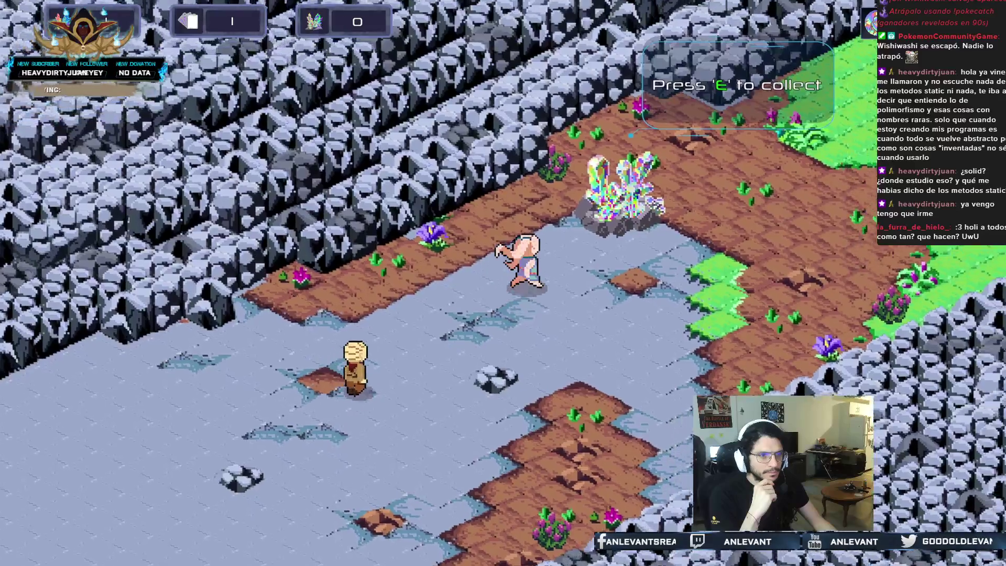
key("e")
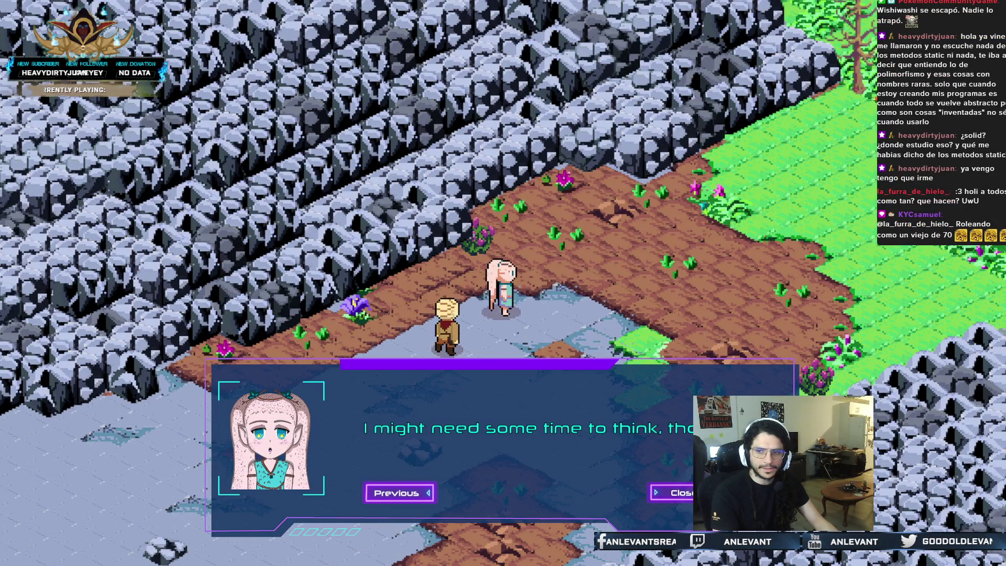
key("d")
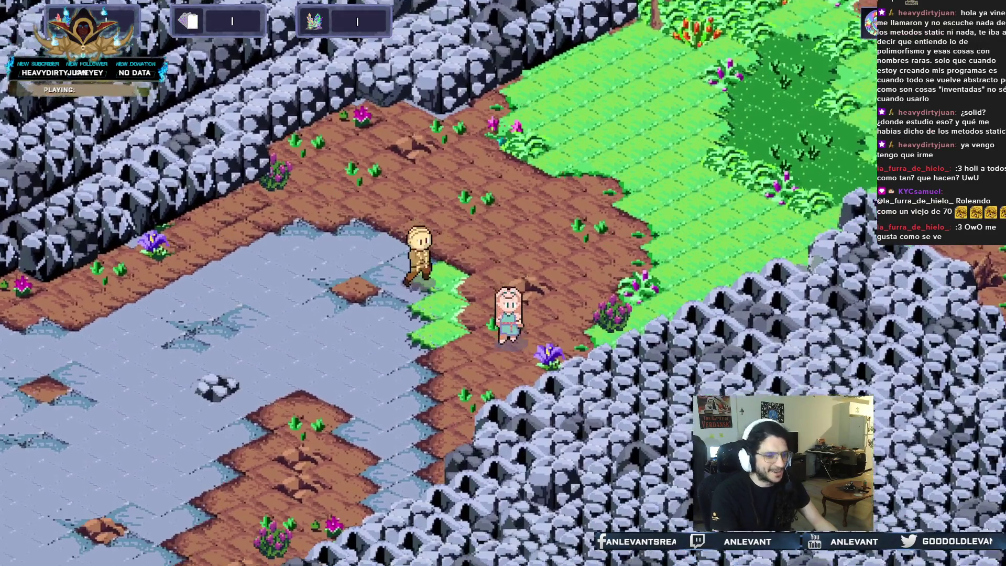
key("s")
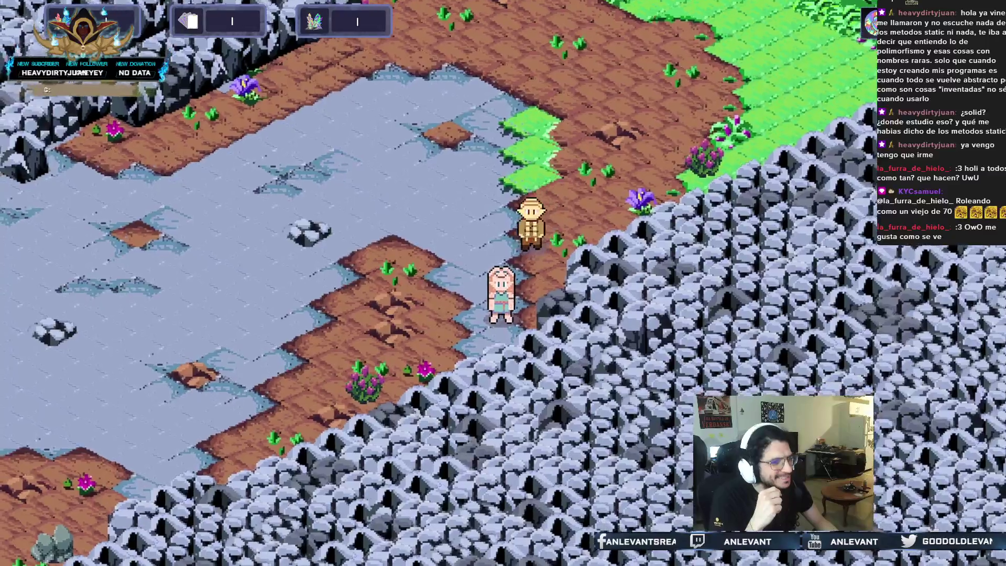
Step: Walk up onto the grass and right through the forest onto the exit arrow
key("w")
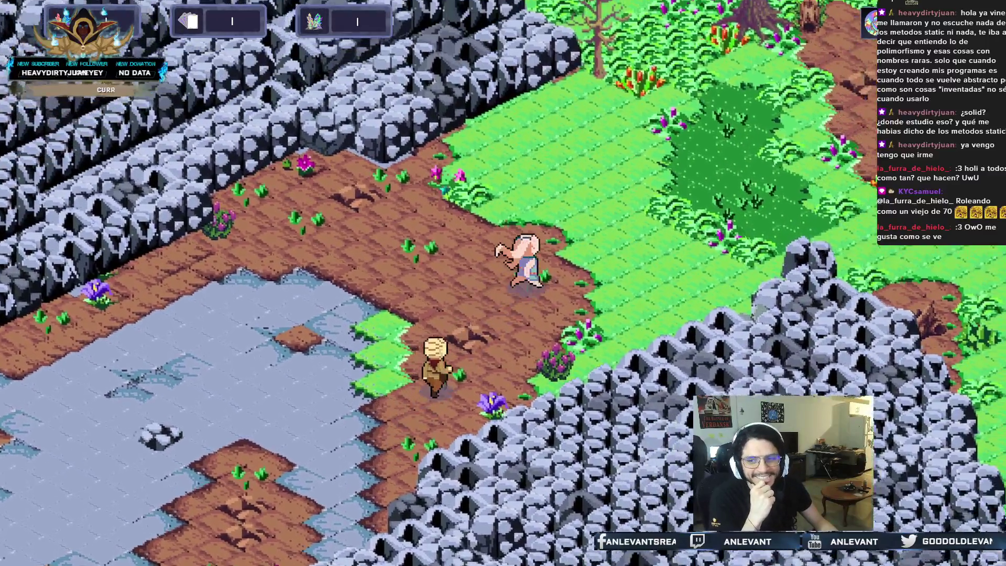
key("w")
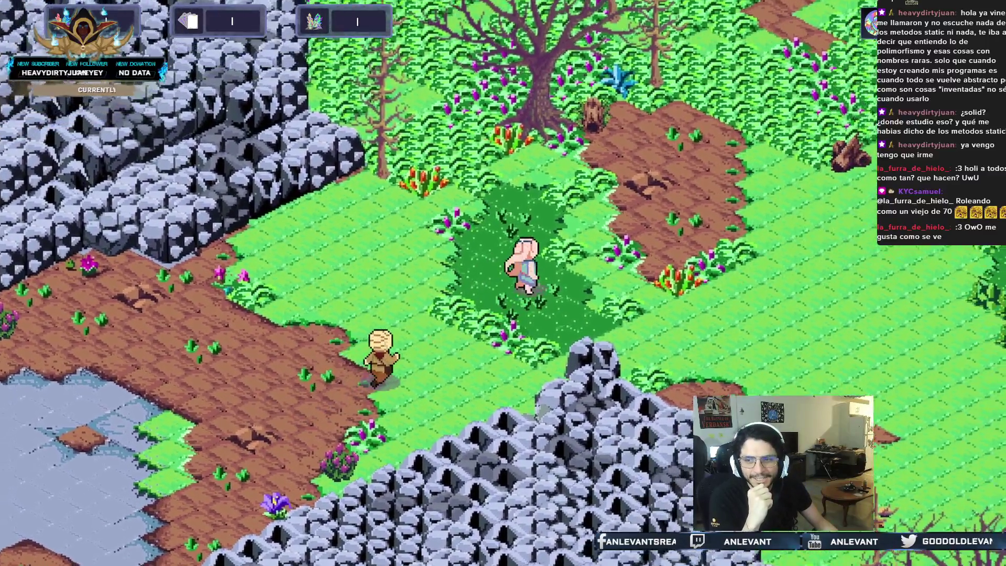
key("d")
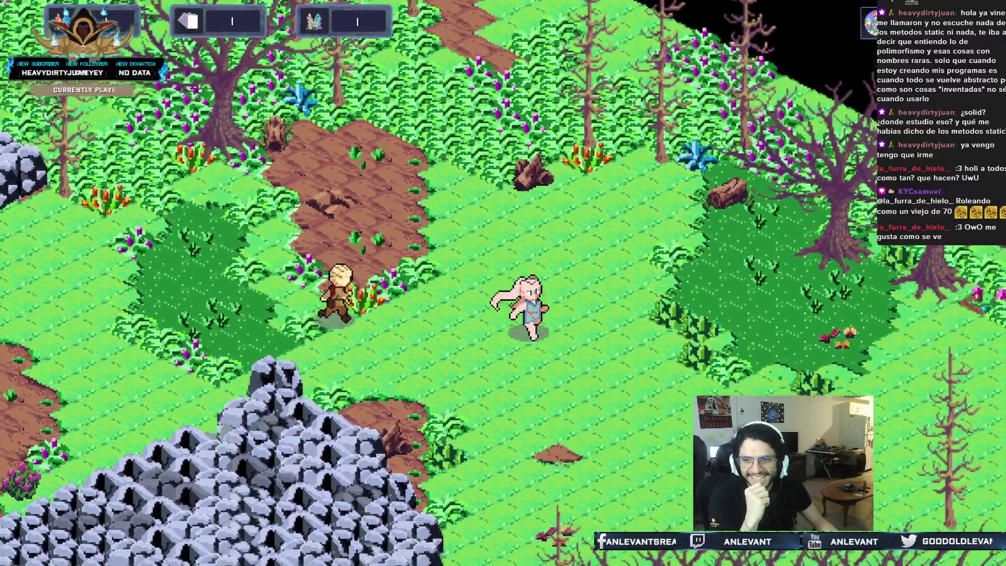
key("d")
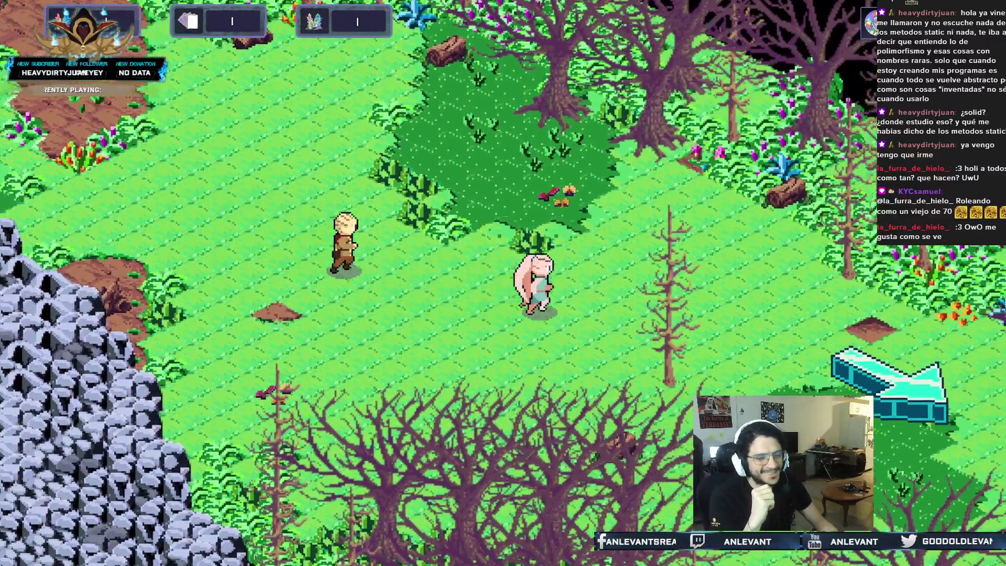
key("d")
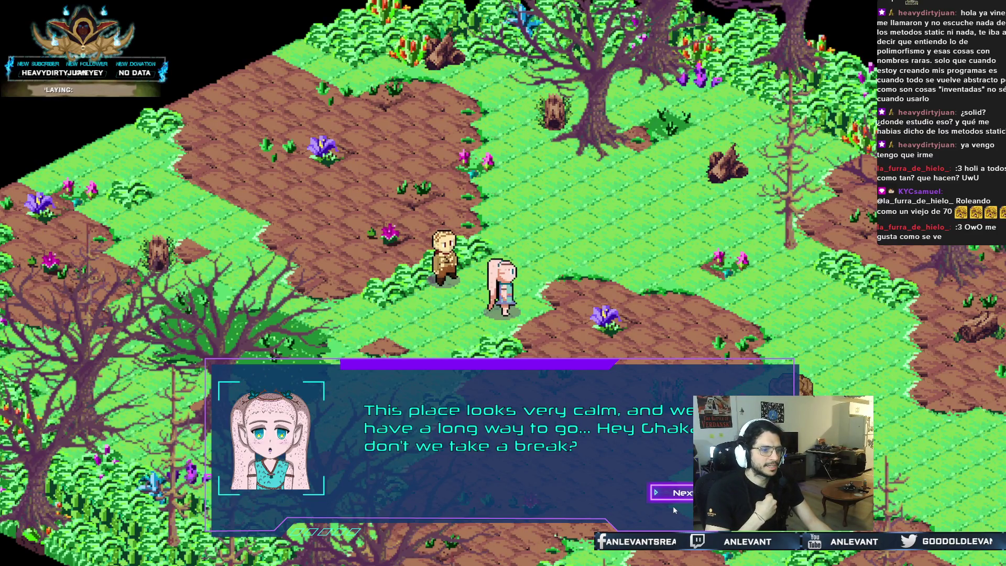
Step: Read the girl's and Ghakal's lines about taking a break by the stump, then close it
left_click(681, 498)
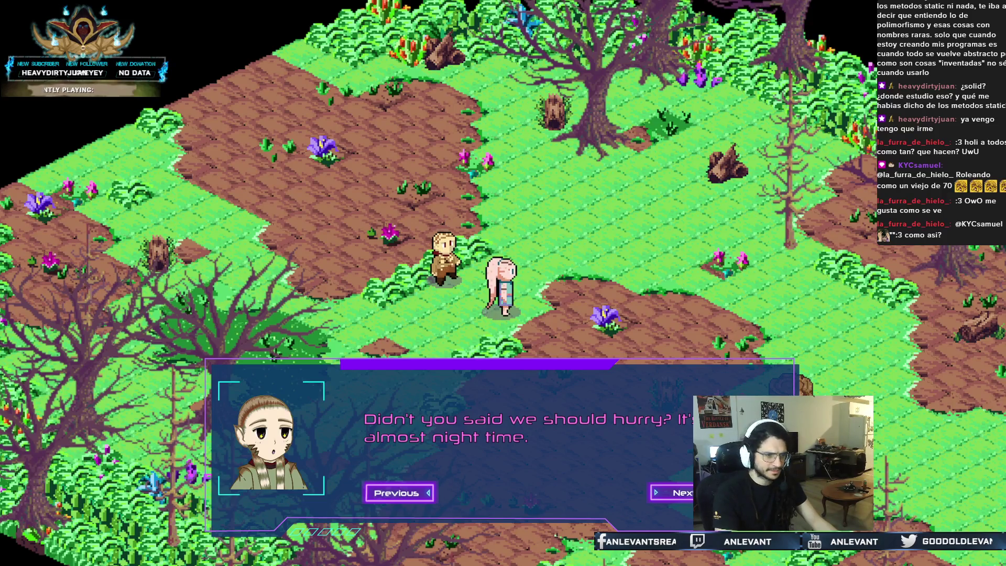
left_click(669, 496)
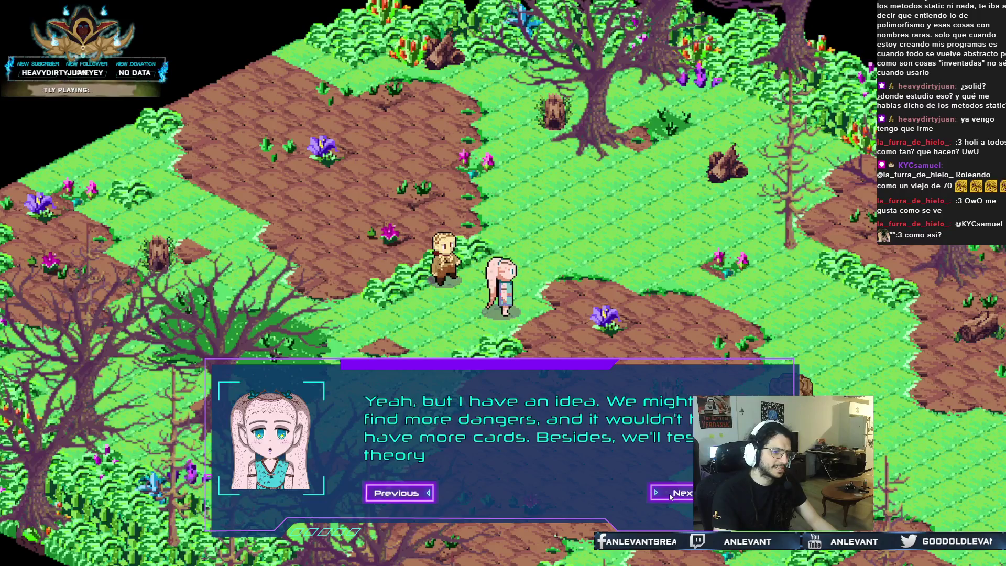
left_click(670, 496)
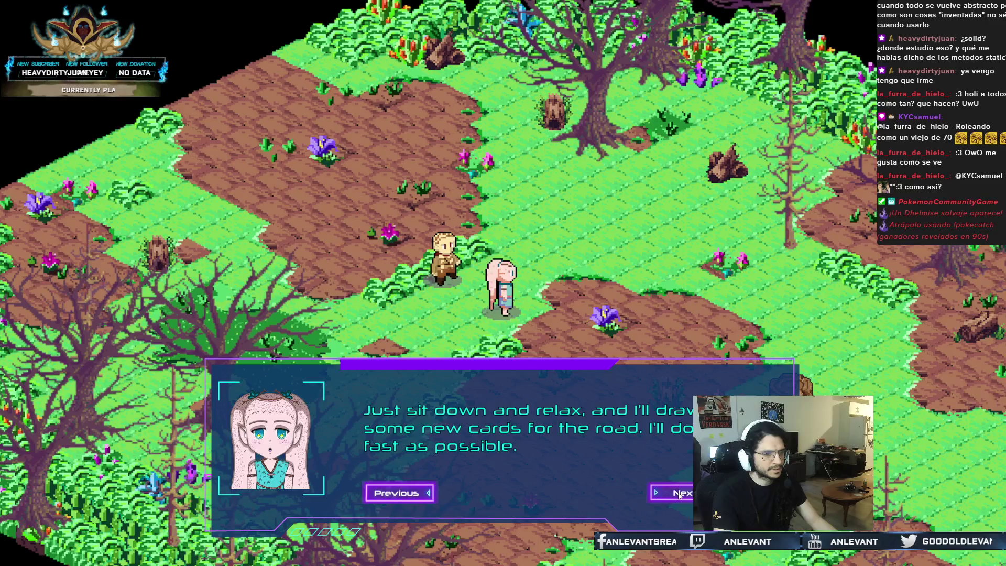
left_click(679, 494)
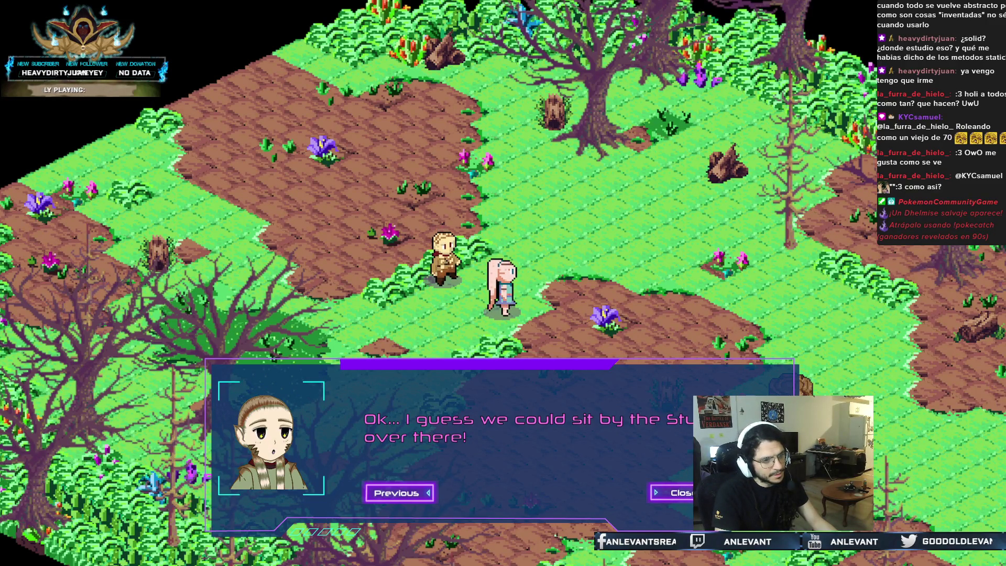
key("Escape")
Step: Walk to the tree stump and paint the fifth offered card with the blank card
key("d")
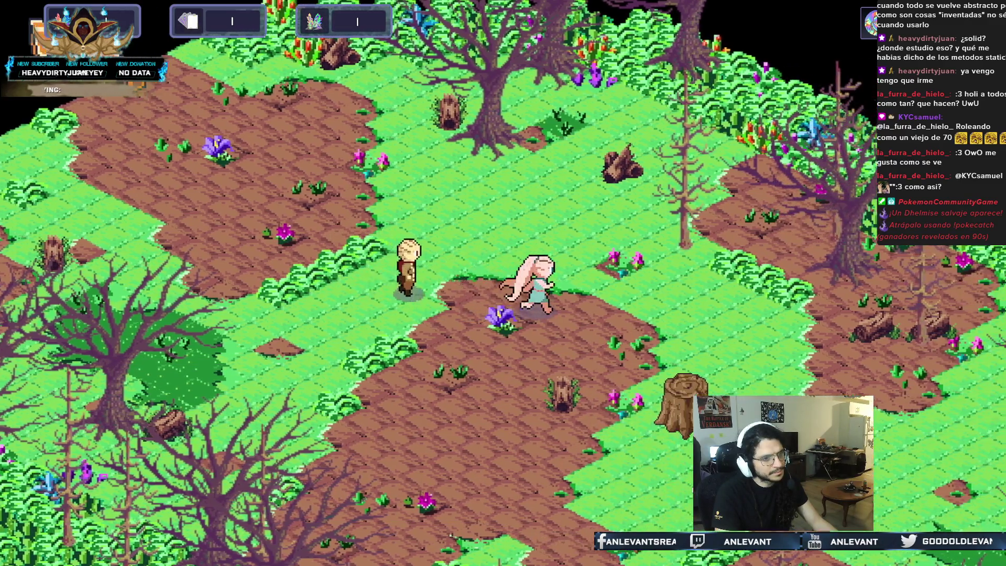
key("d")
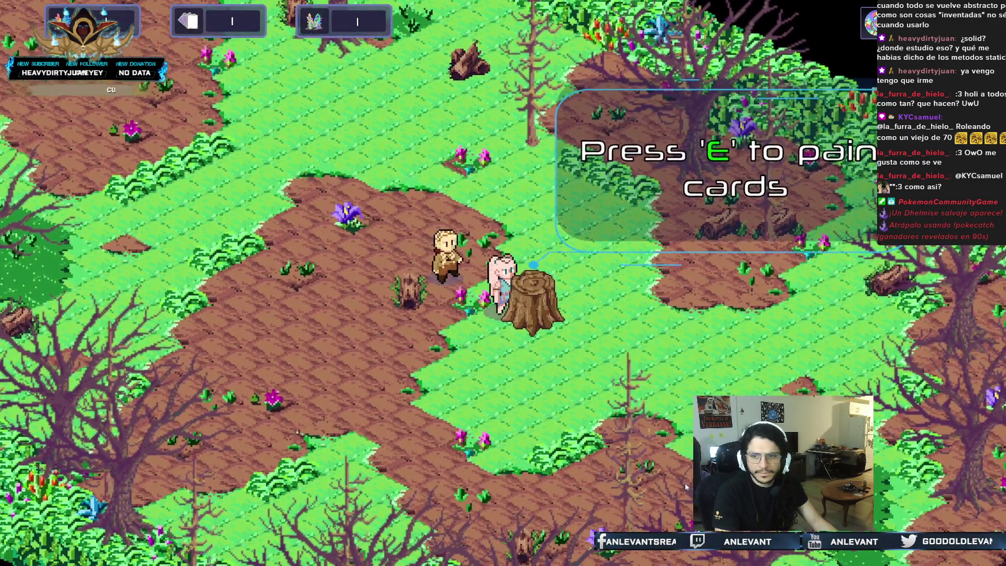
key("e")
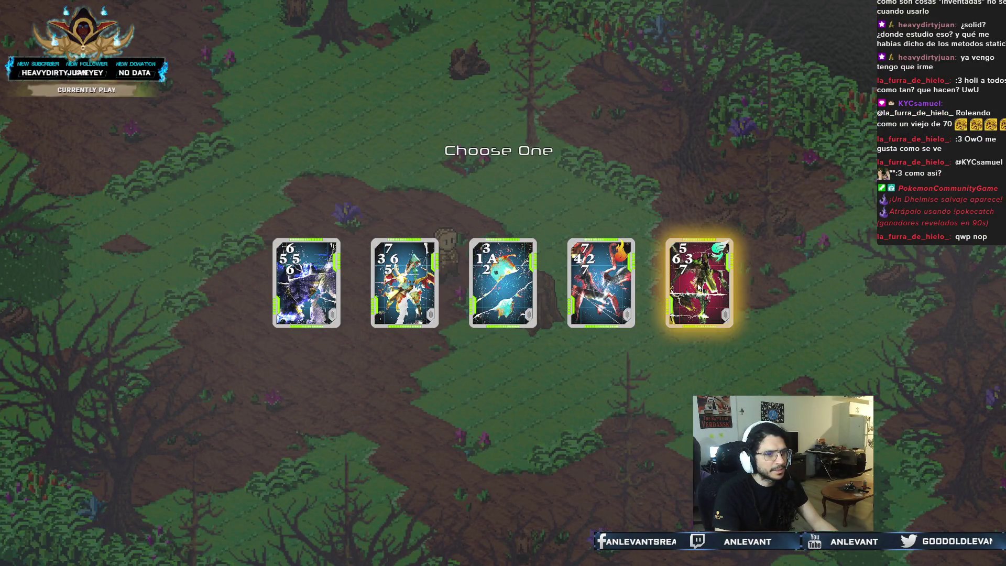
left_click(698, 287)
Step: Walk down-right off the forest area to reach the parchment world map
key("d")
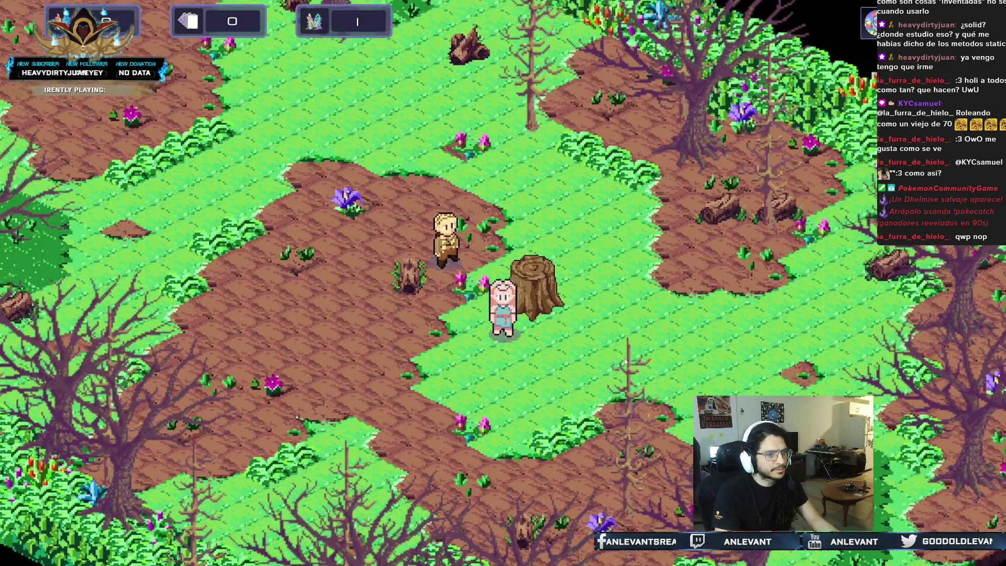
key("d")
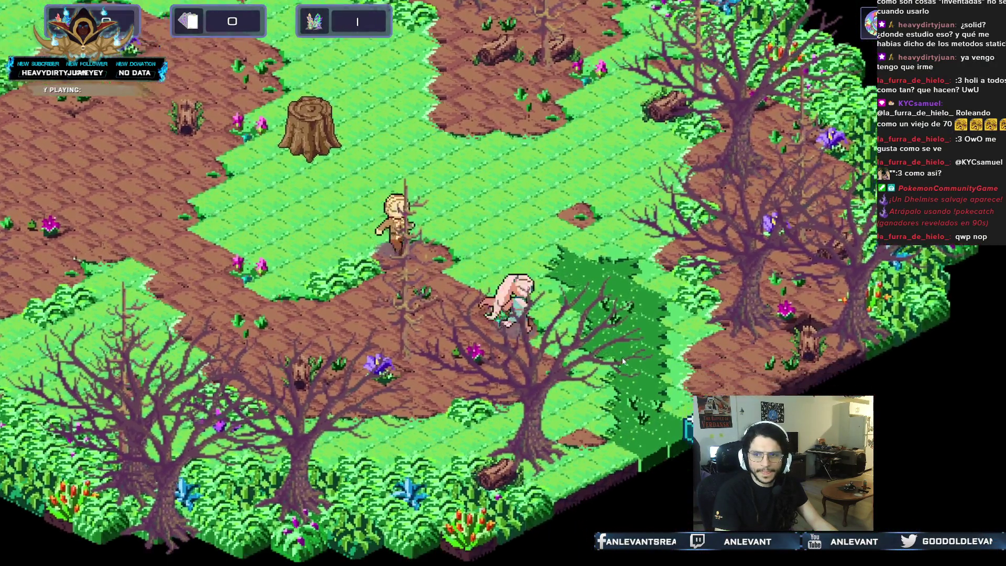
key("d")
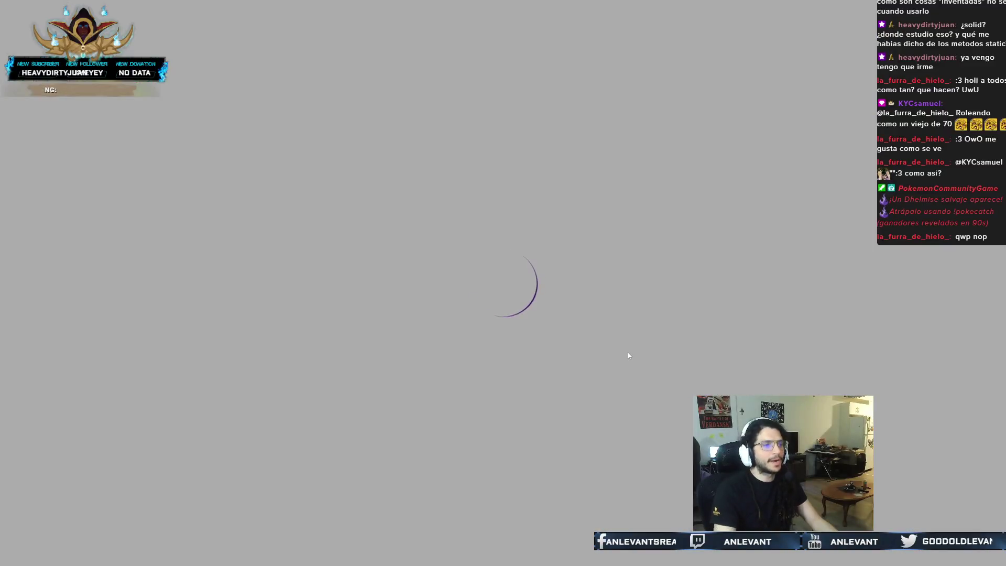
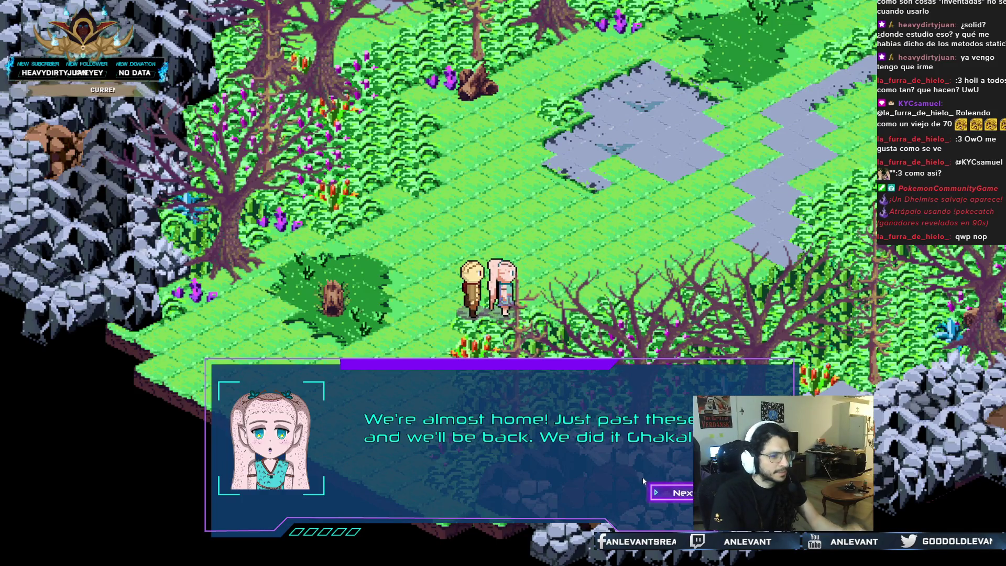
Step: Finish the forest dialogue and dismiss the tough-spider warning to begin the card battle
left_click(678, 495)
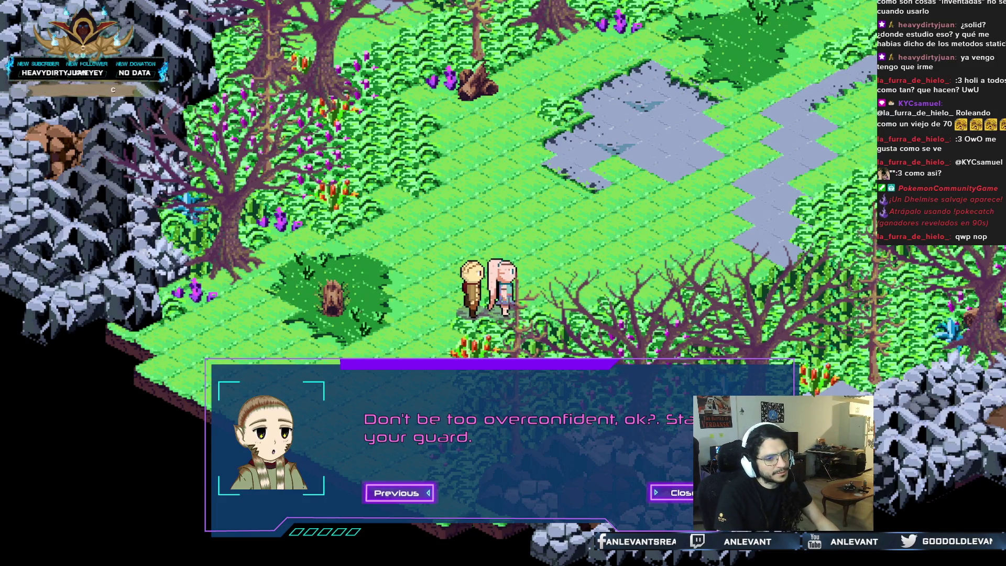
left_click(678, 493)
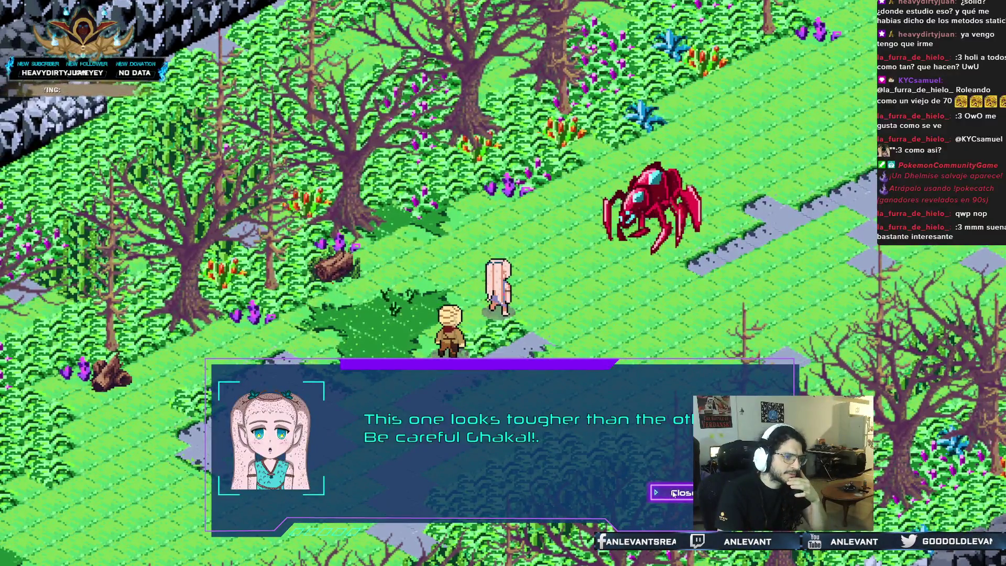
left_click(672, 490)
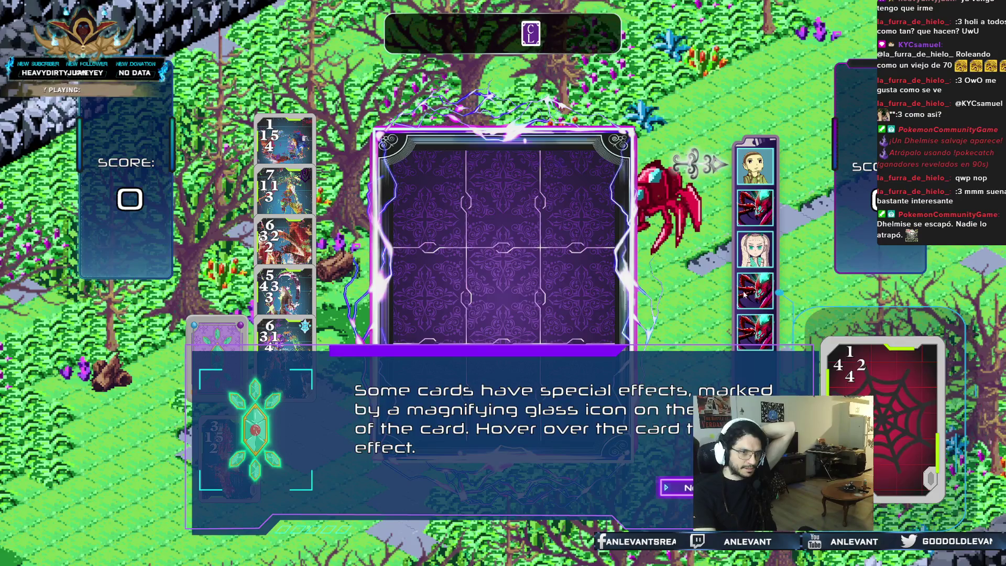
Step: Read the card-battle tutorial's final page and dismiss the tutorial
mouse_move(745, 304)
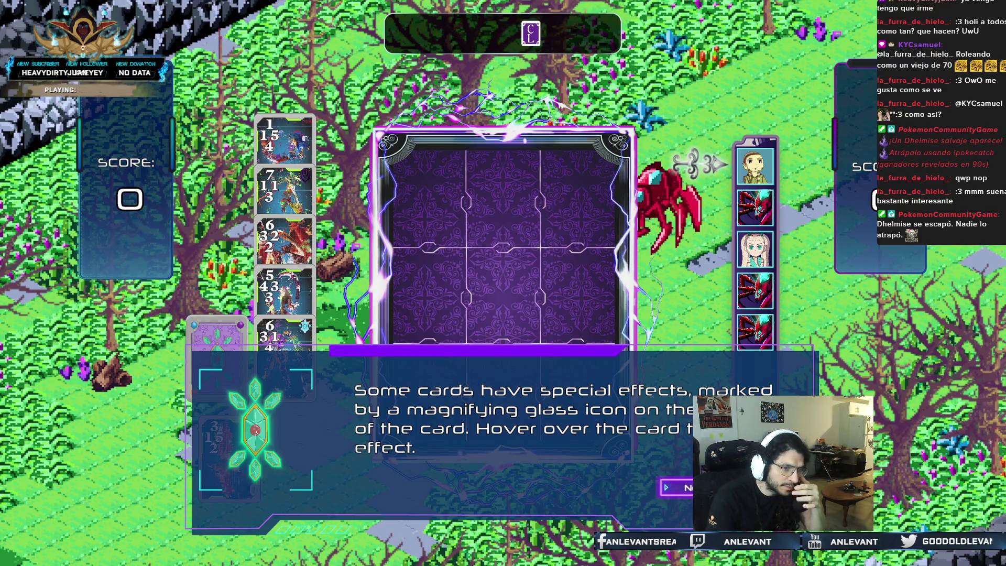
left_click(676, 487)
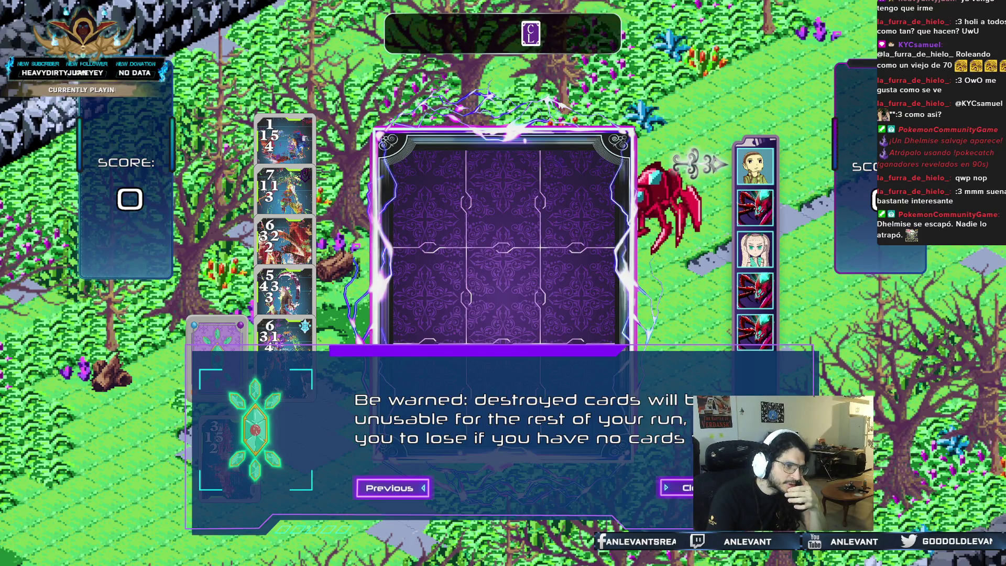
left_click(677, 487)
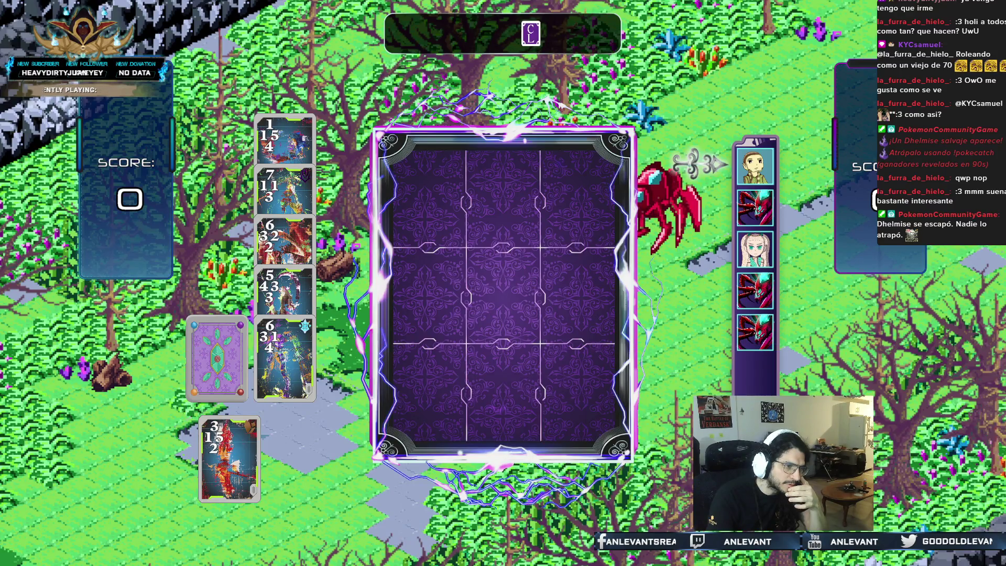
Step: Place the 1/15/4, 3/15/2, 5/63/7 and 6/31/4 cards, inspecting the spider-silk card, to win
key("Return")
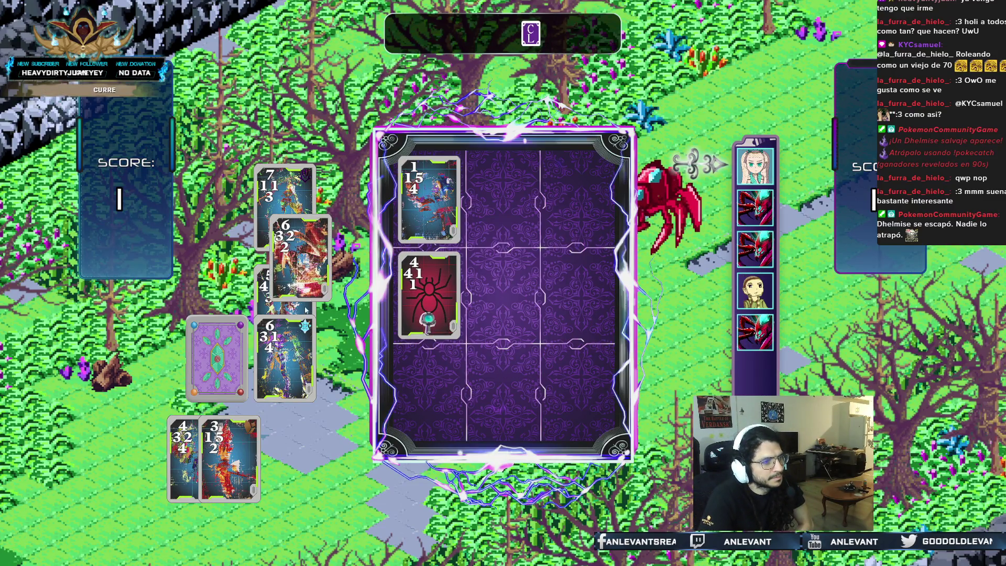
key("Return")
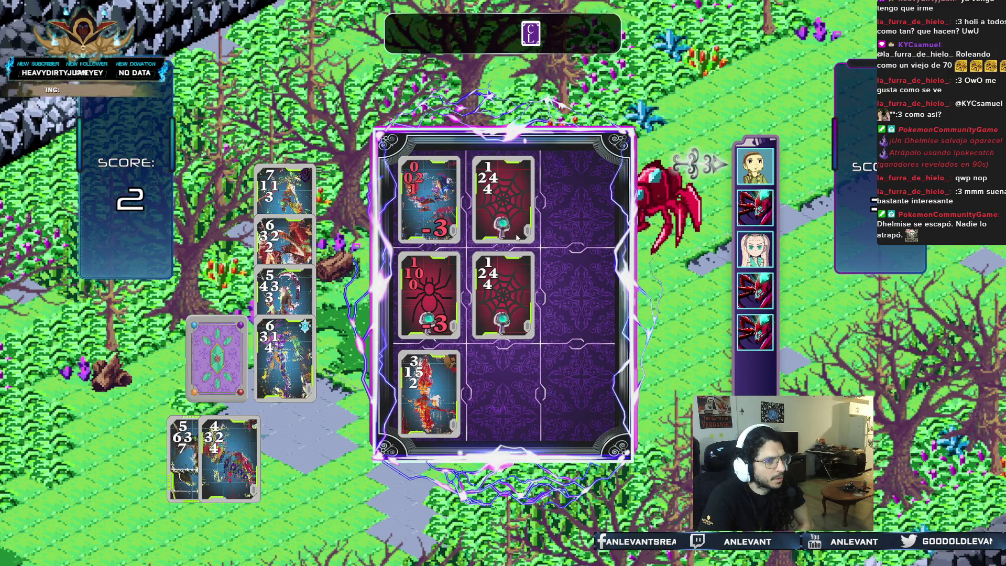
left_click(522, 258)
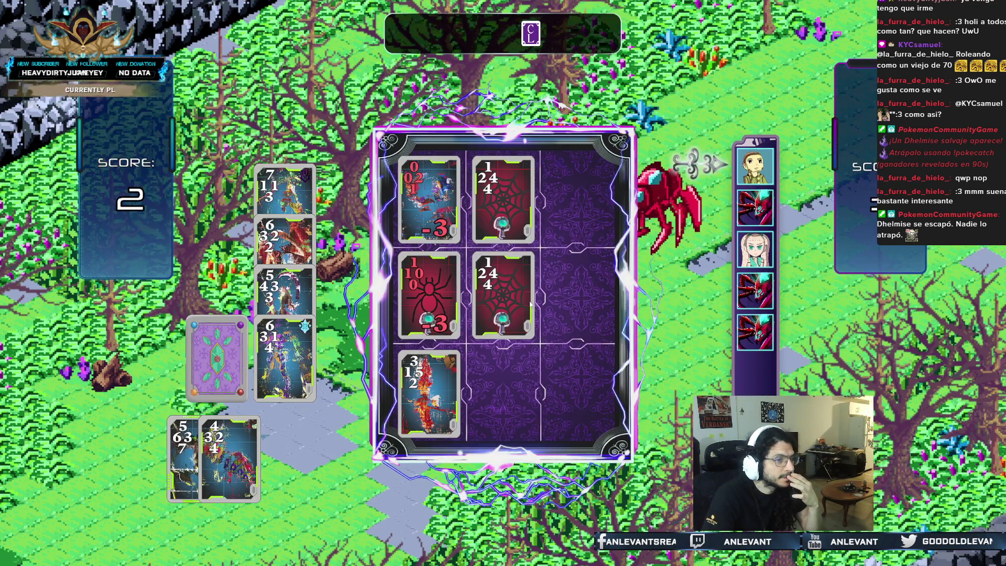
right_click(530, 304)
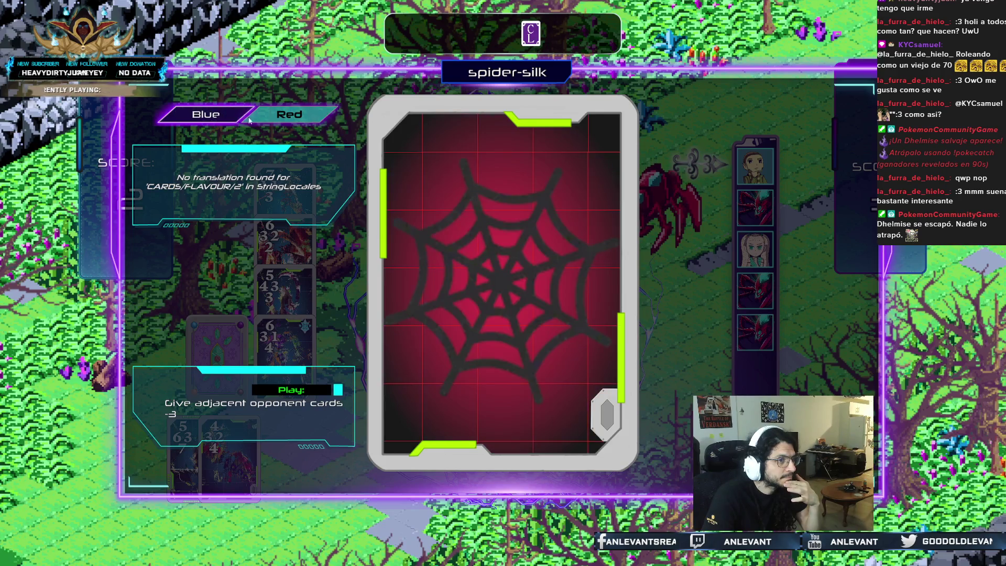
left_click(537, 288)
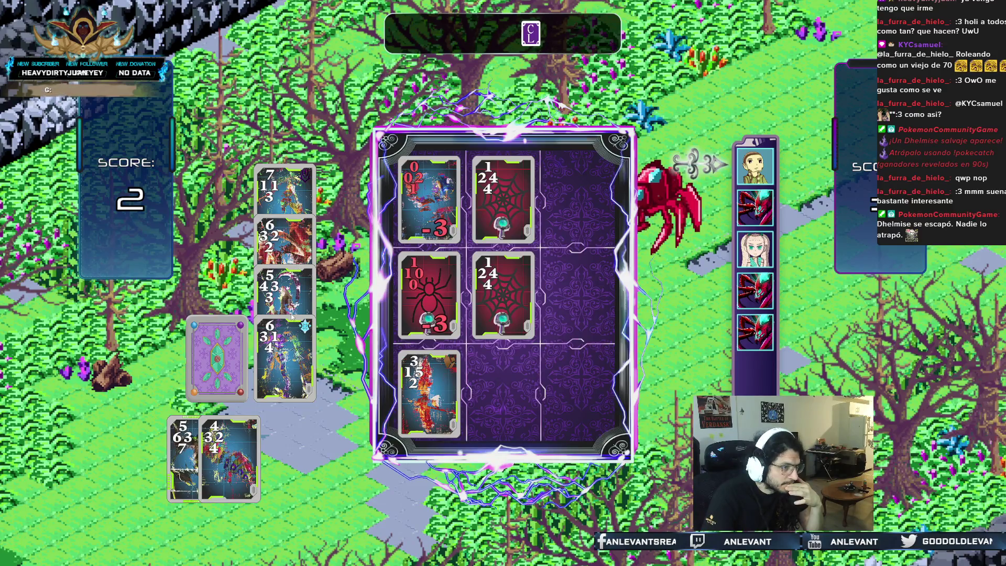
left_click_drag(220, 465, 576, 202)
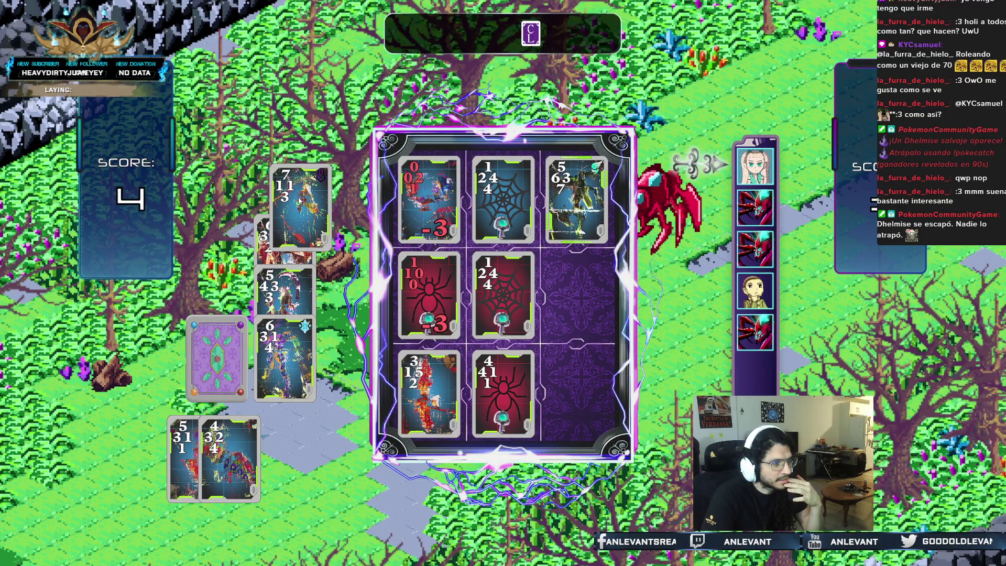
left_click_drag(286, 370, 592, 410)
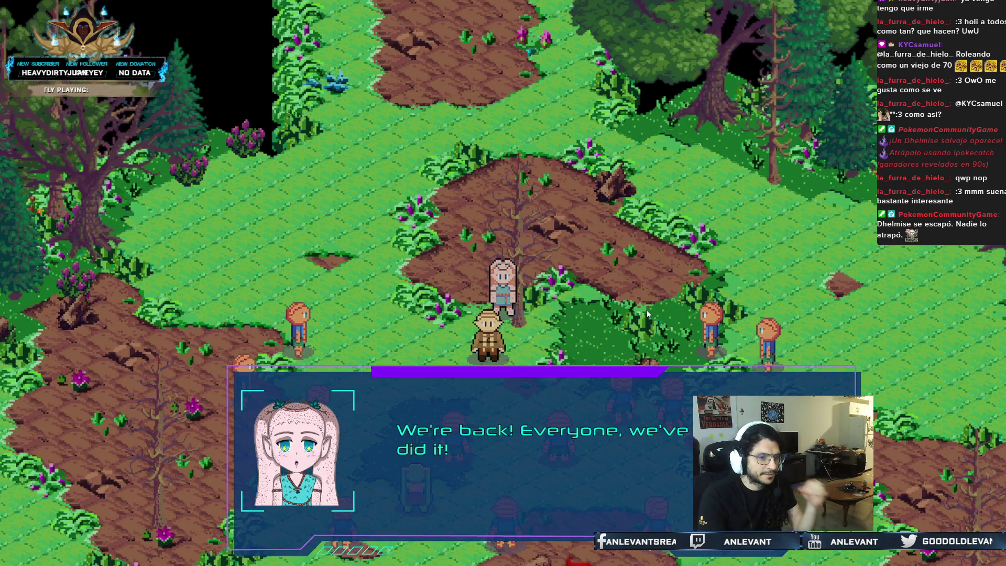
Step: Advance the villagers' welcome dialogue until the elder agrees to teach Ghakal
key("Return")
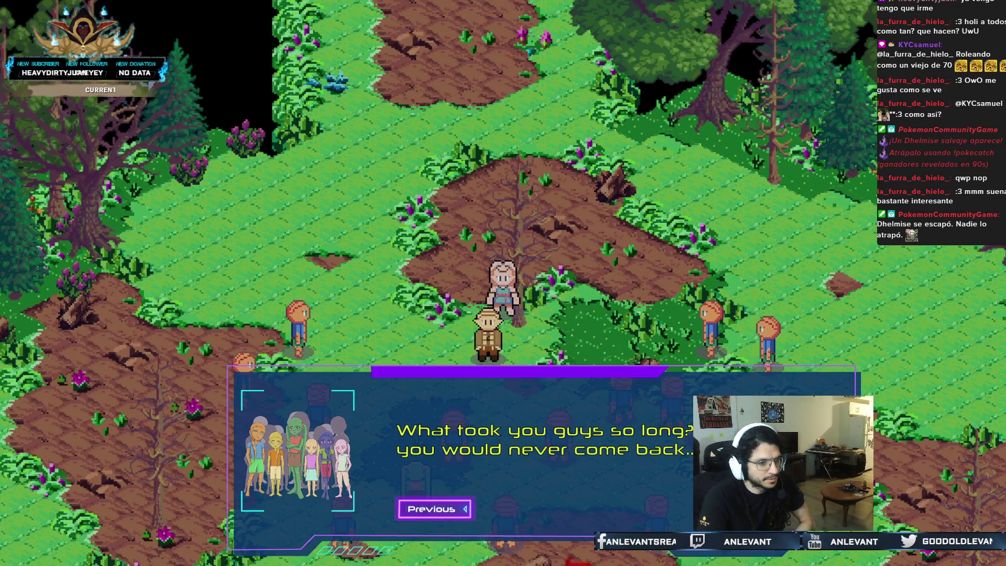
key("Return")
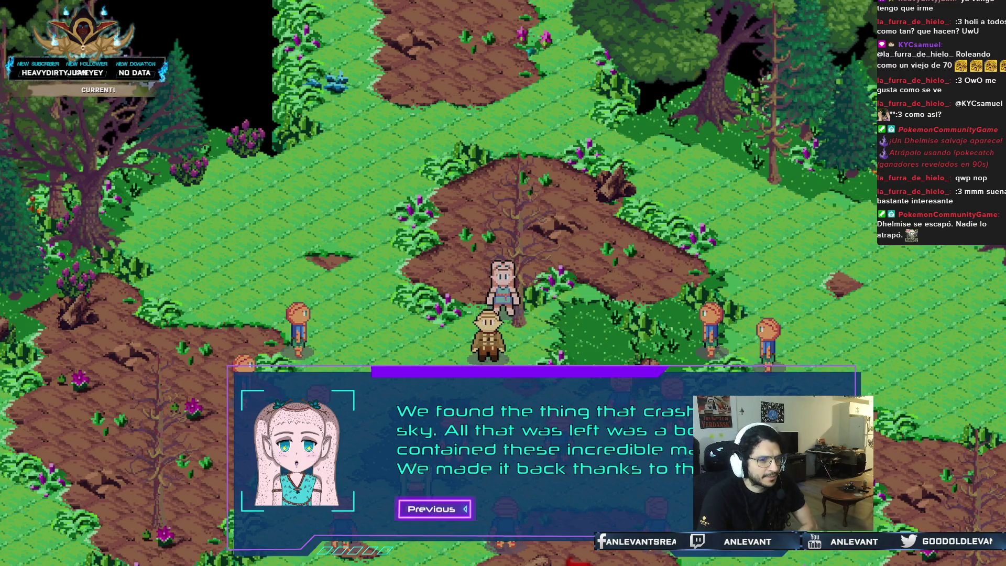
key("space")
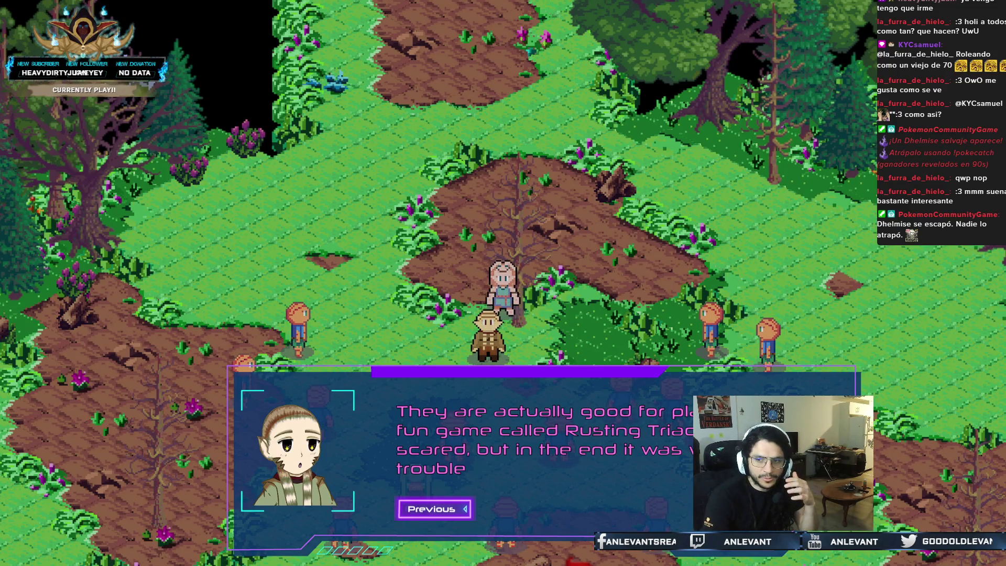
key("space")
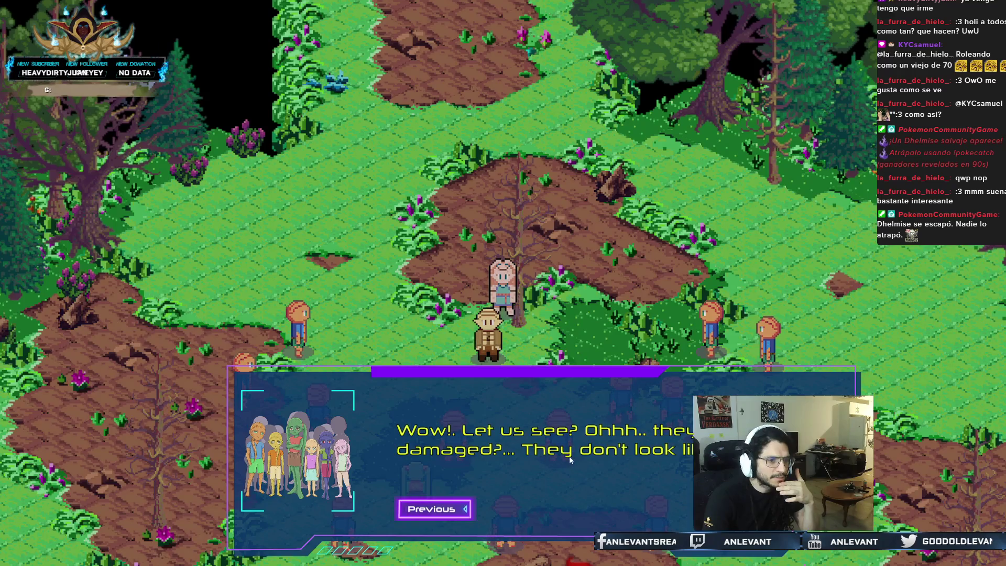
left_click(515, 444)
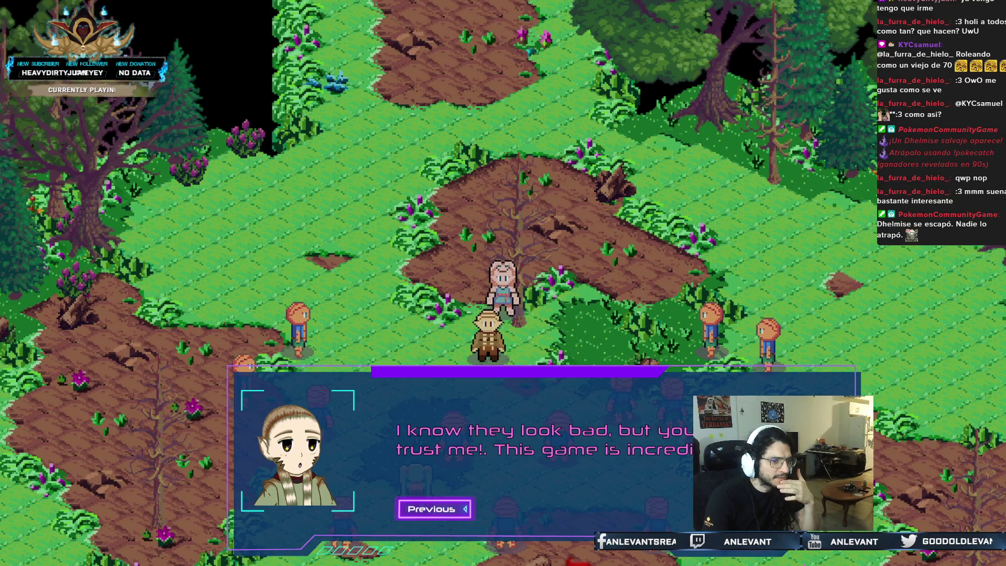
left_click(607, 454)
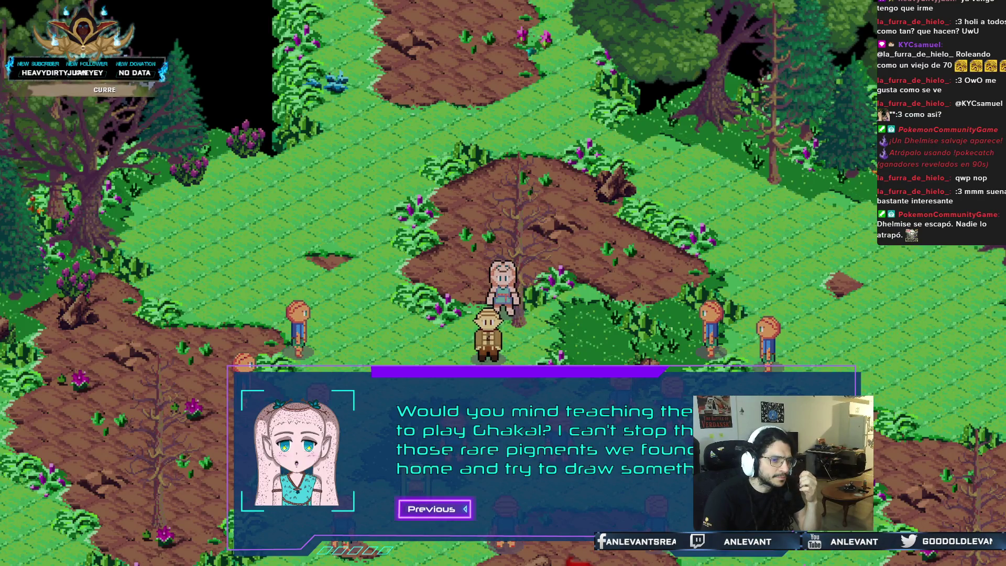
key("space")
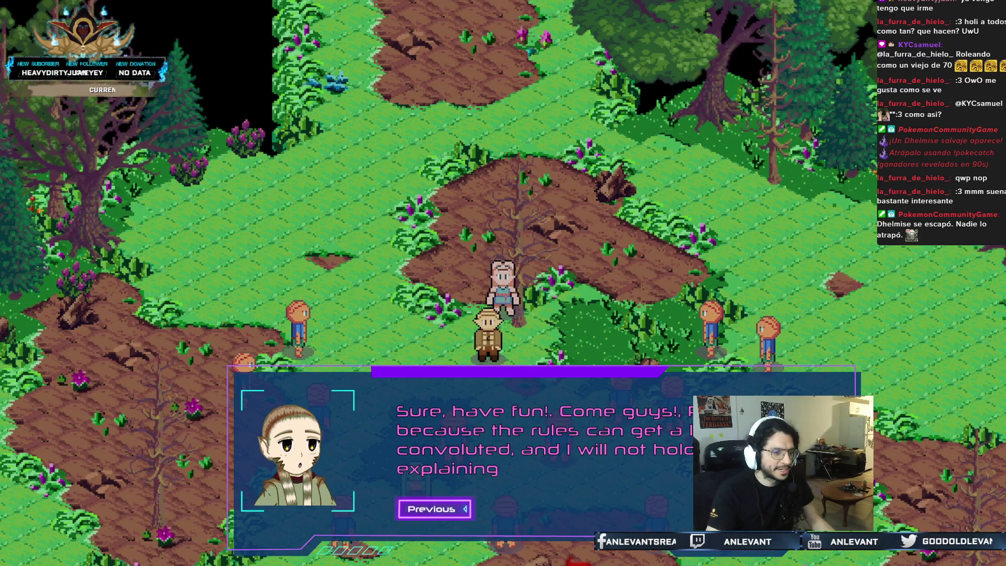
key("space")
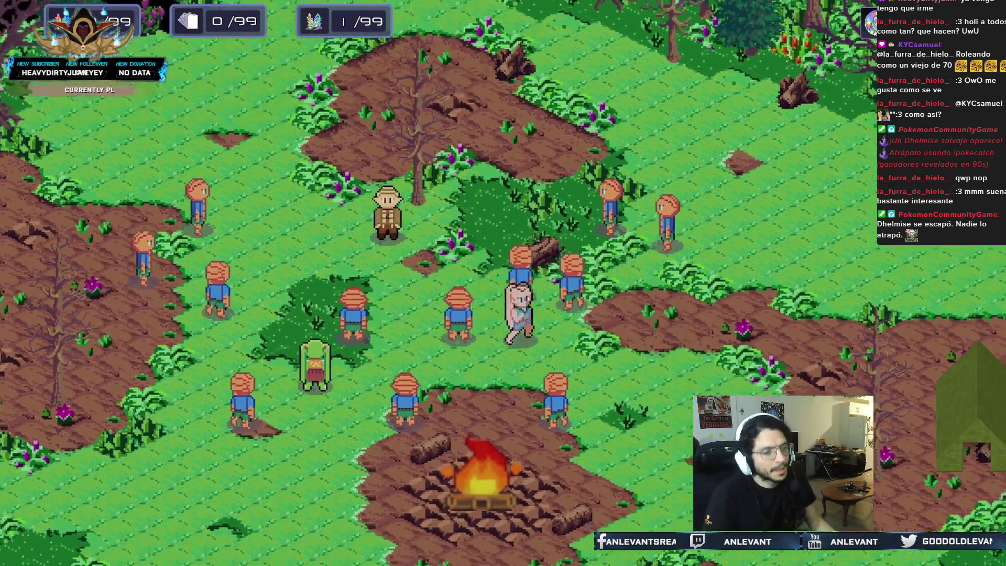
Step: Lower the music volume slightly in the game settings
key("Down")
key("Right")
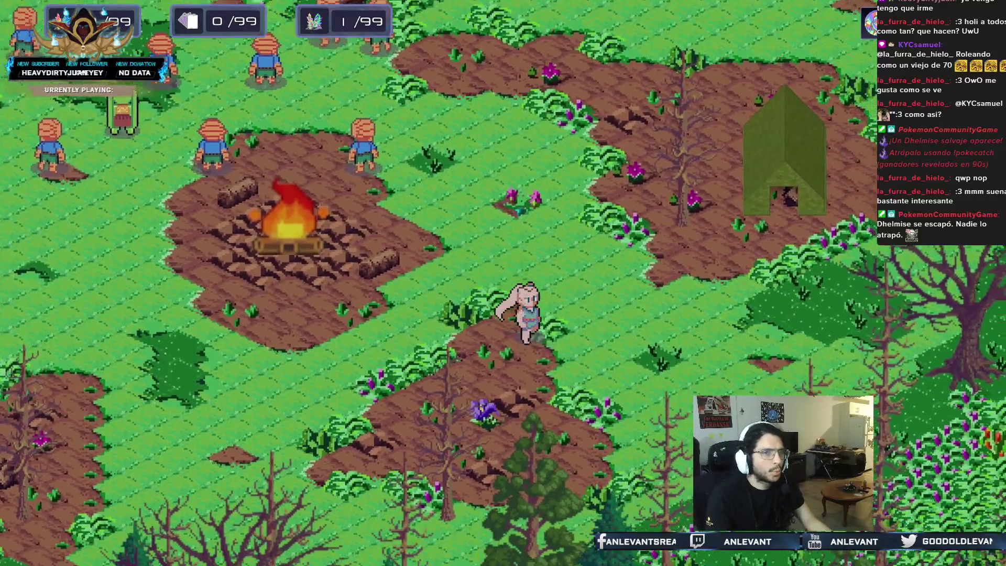
key("Escape")
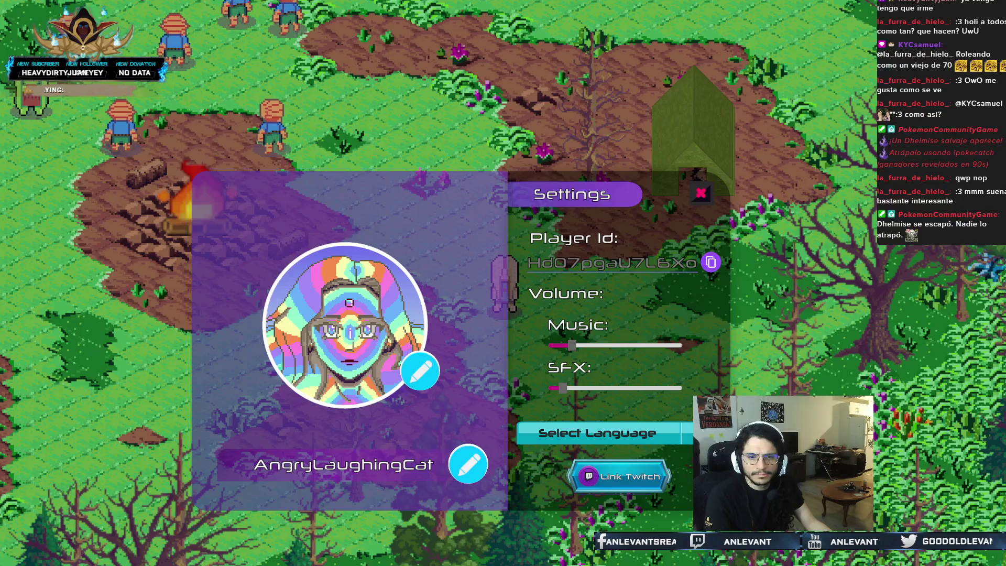
left_click(567, 346)
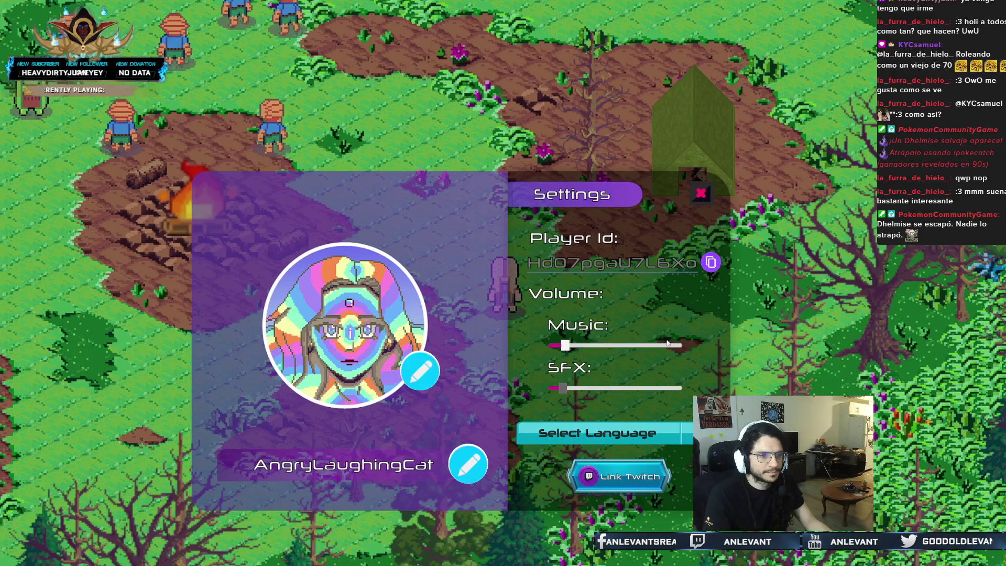
key("Escape")
Step: Walk the heroine up through the village onto the forest path
key("w")
key("d")
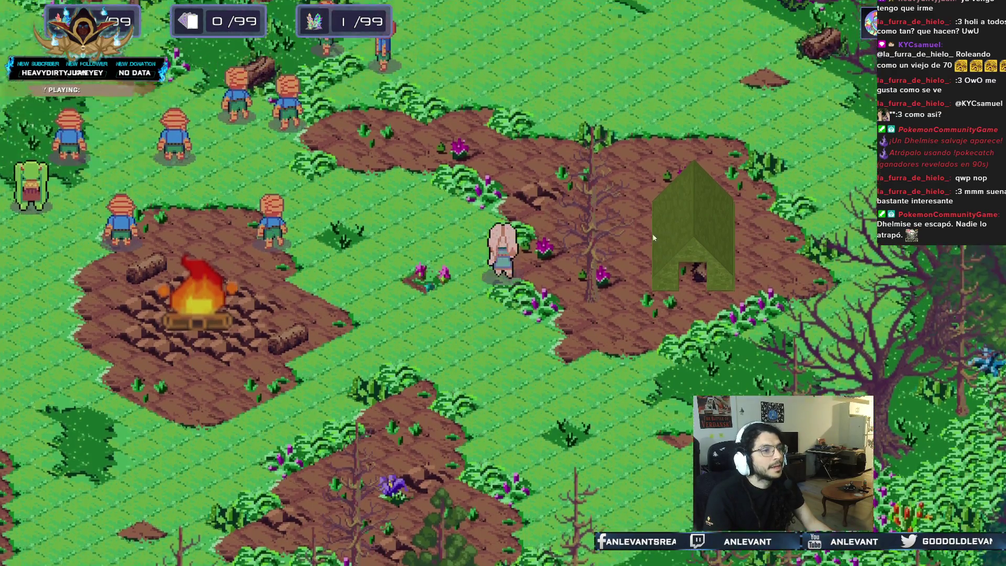
key("a")
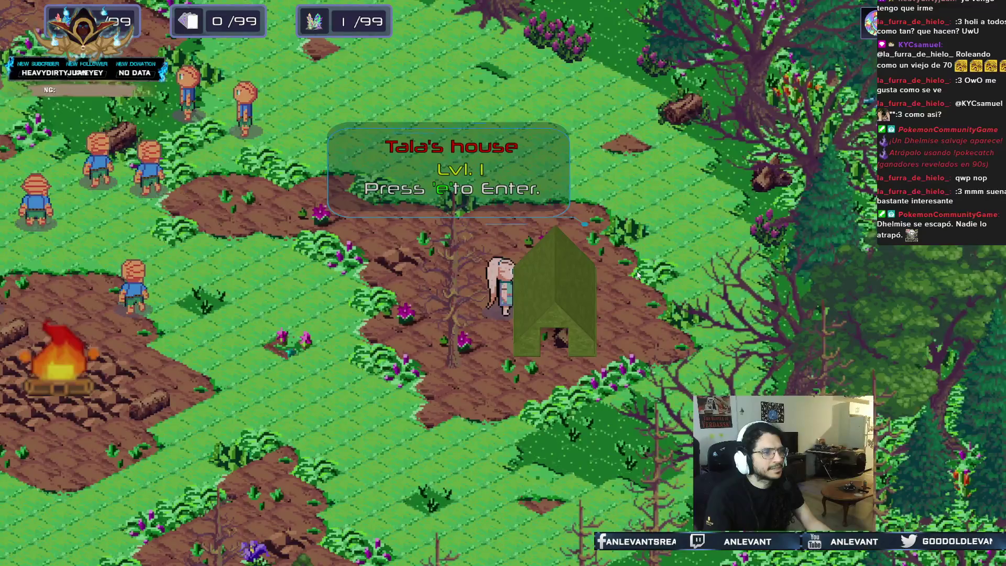
key("w")
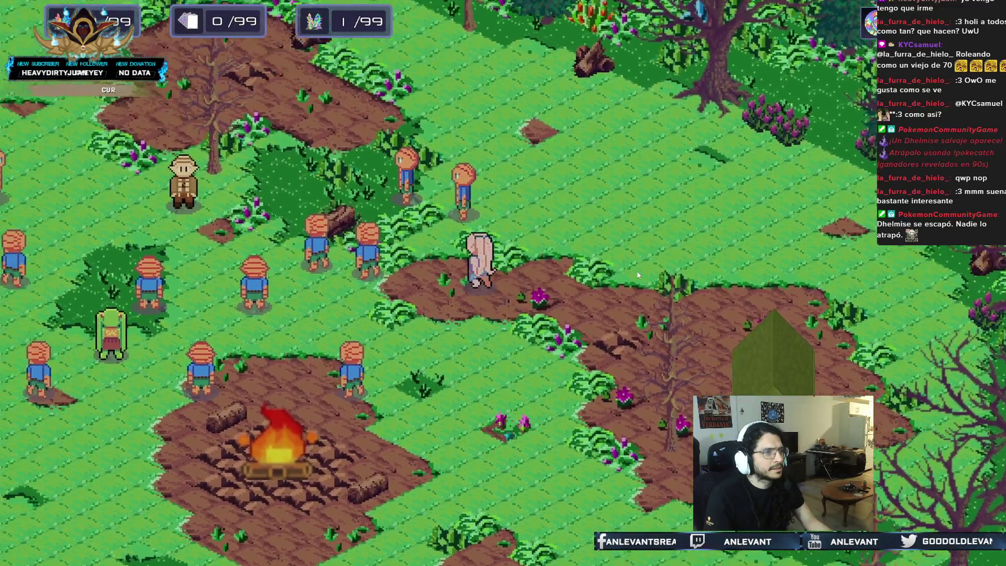
key("w")
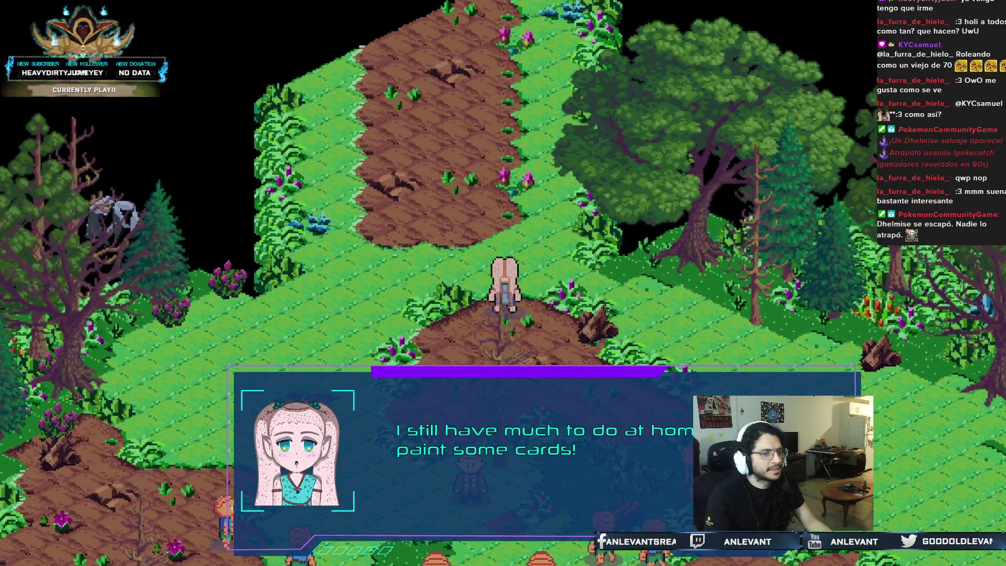
Step: Dismiss the girl's card-painting remark and walk back past the campfire toward Tala's house
key("a")
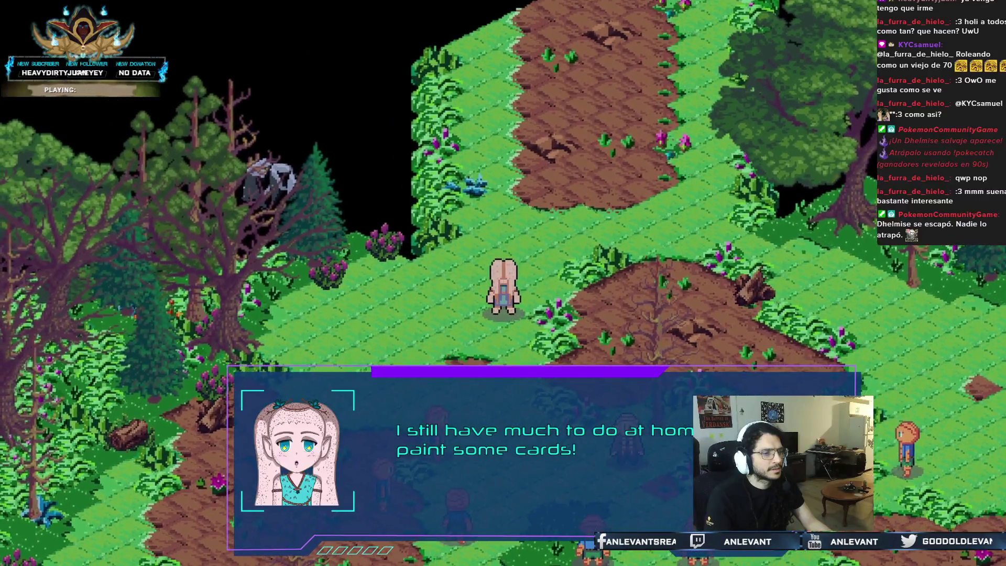
key("s")
key("d")
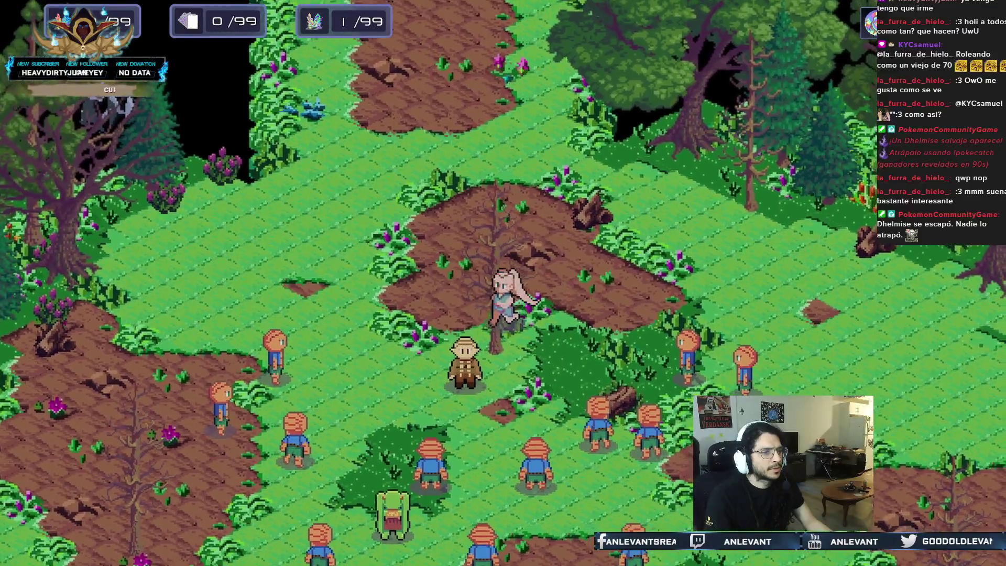
key("a")
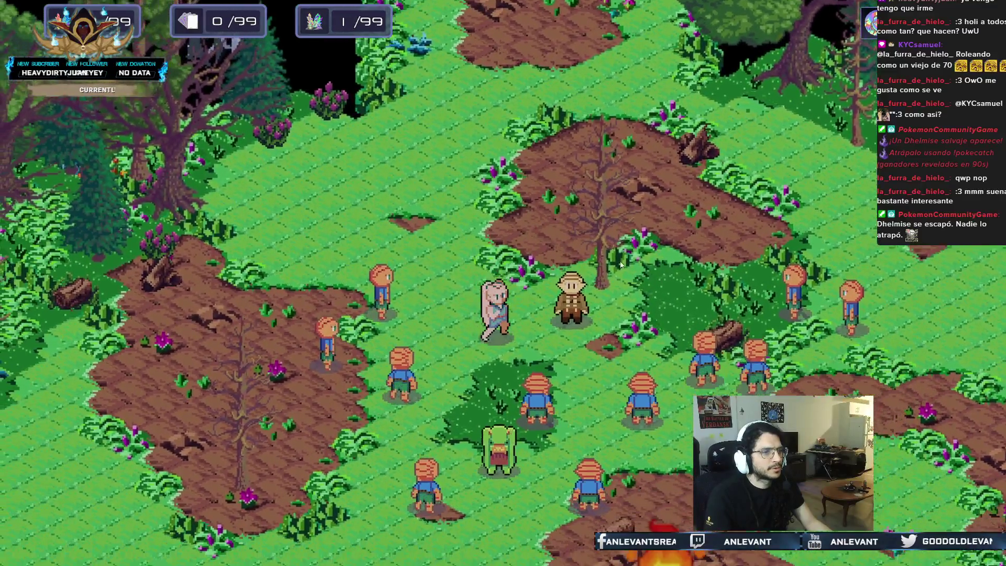
key("d")
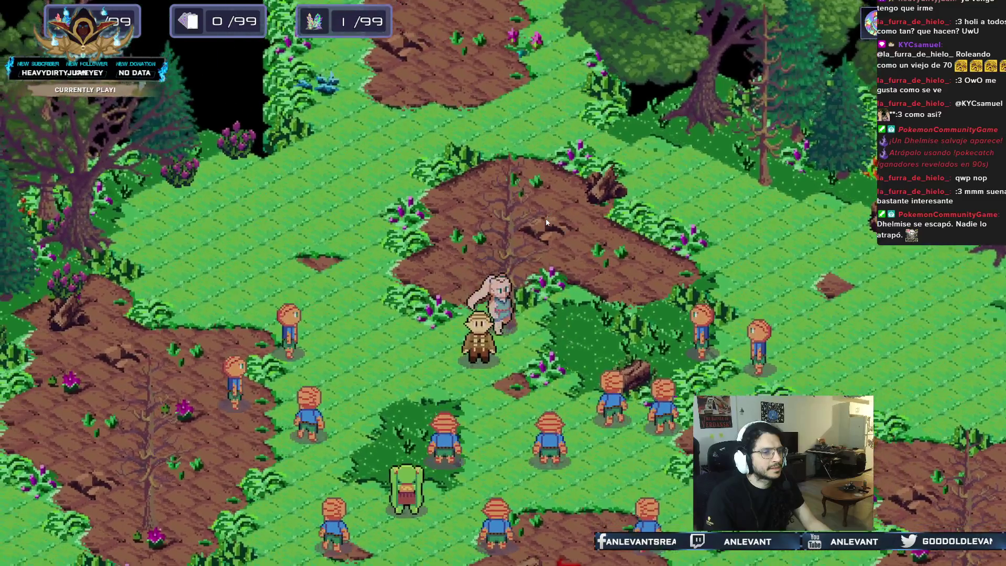
key("d")
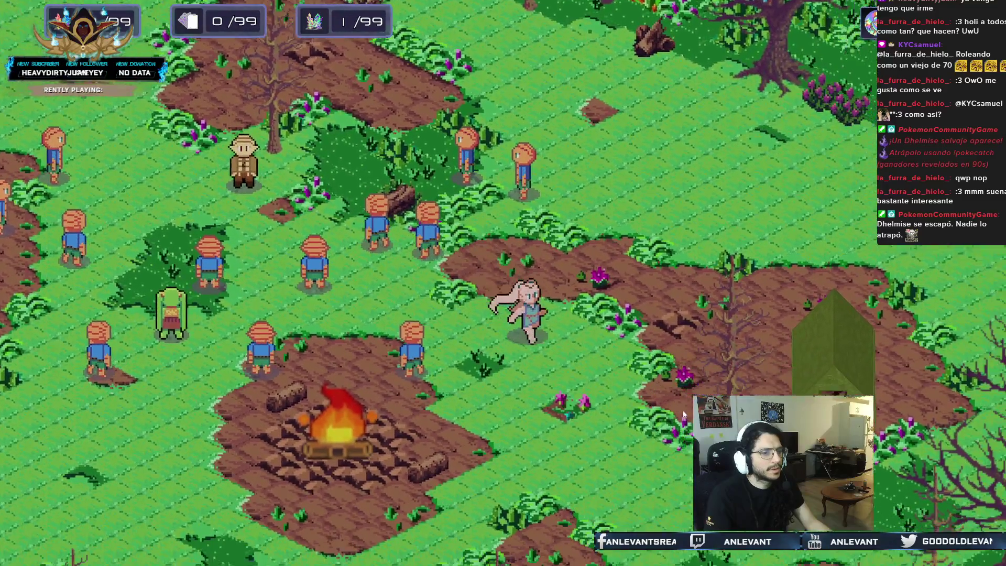
key("d")
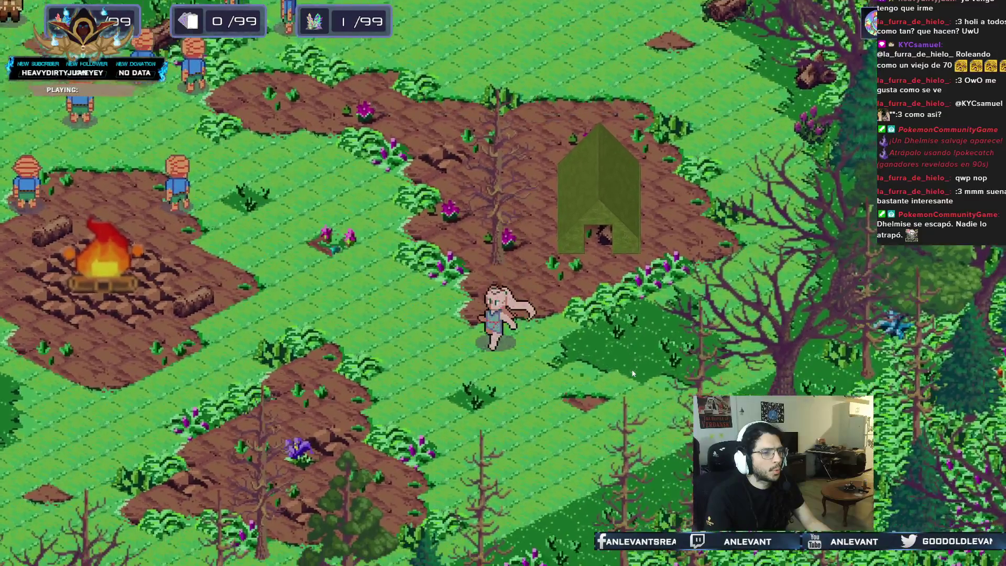
Step: Reach the green tent and enter Tala's house to open Card Creation
key("s")
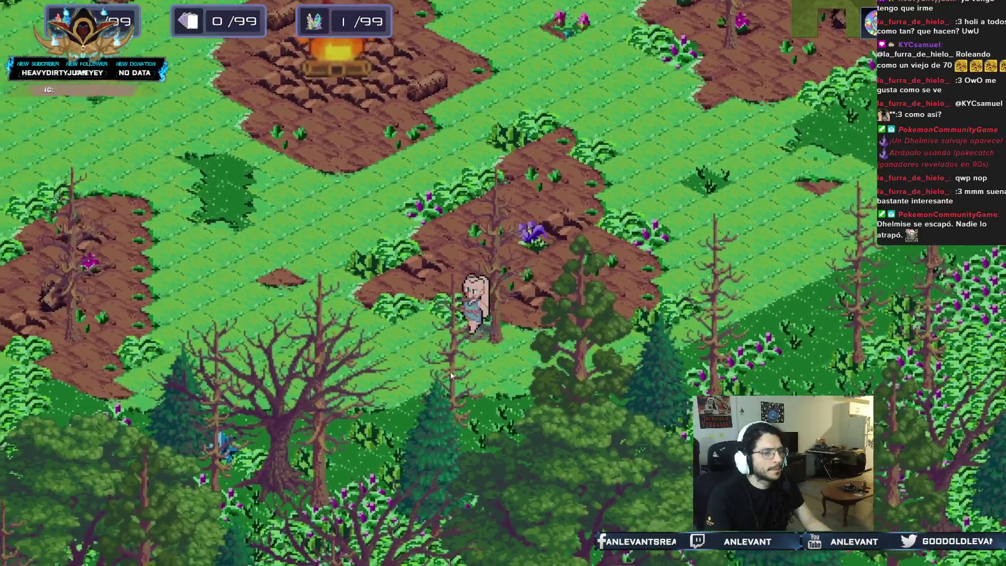
key("w")
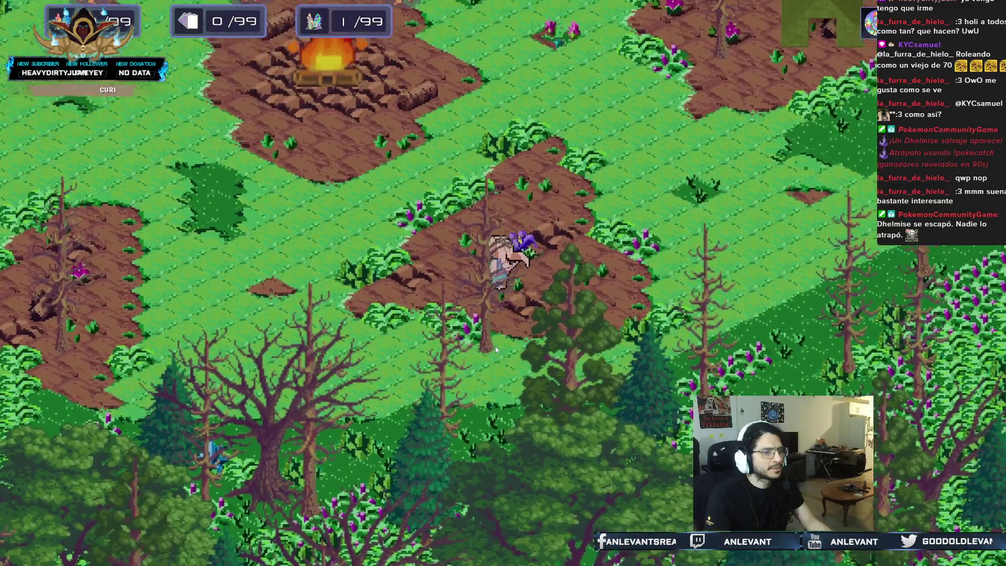
key("w")
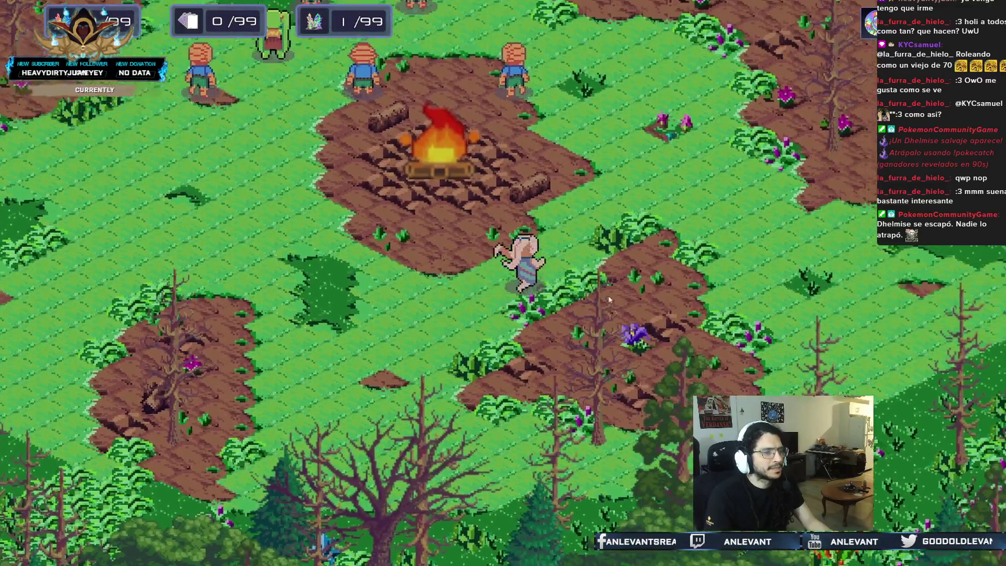
key("w")
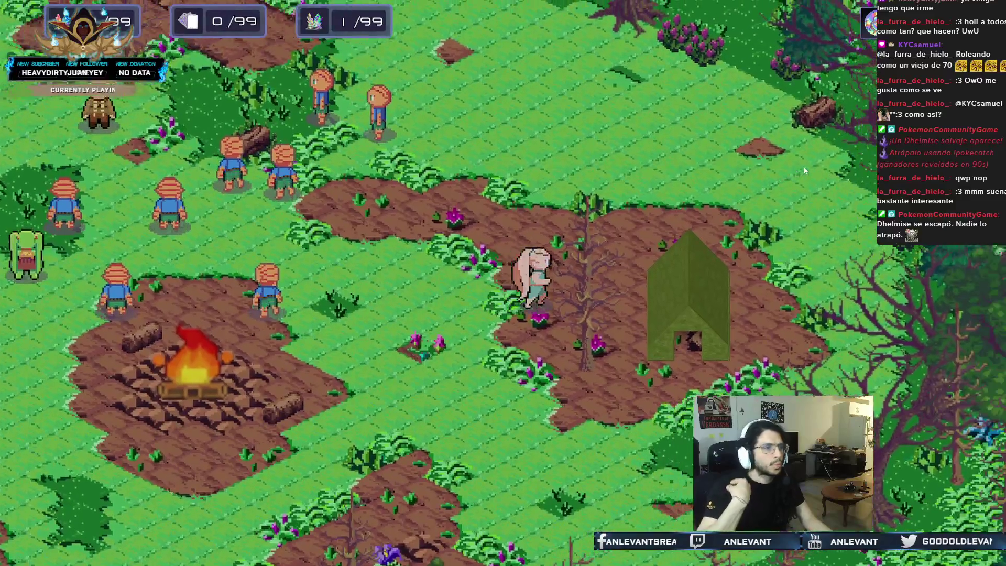
key("a")
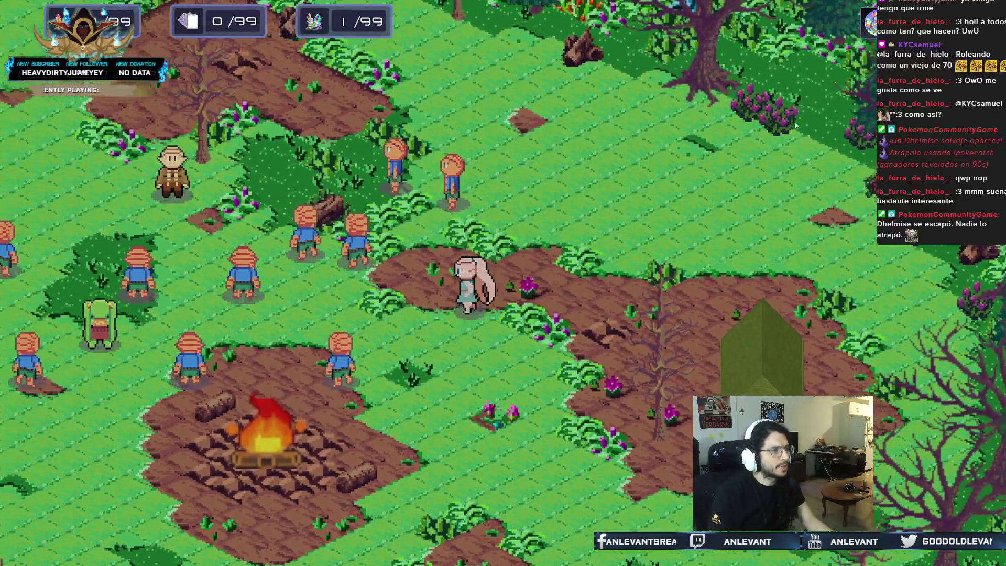
key("a")
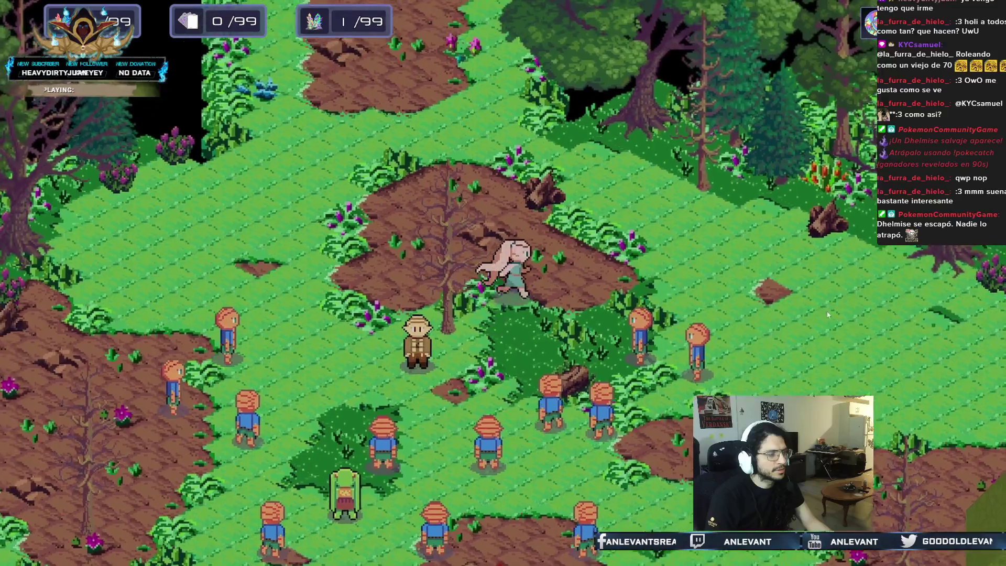
key("d")
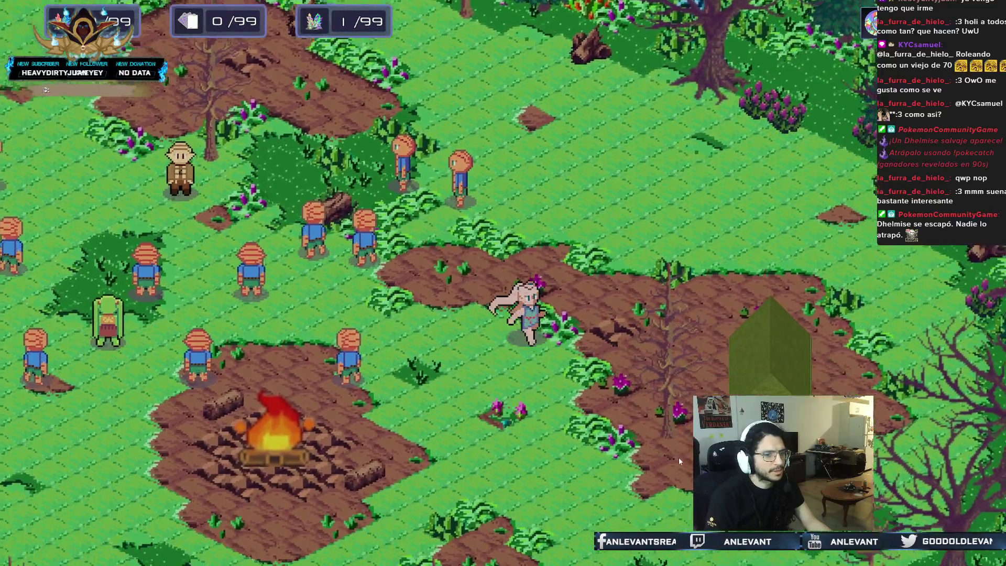
key("d")
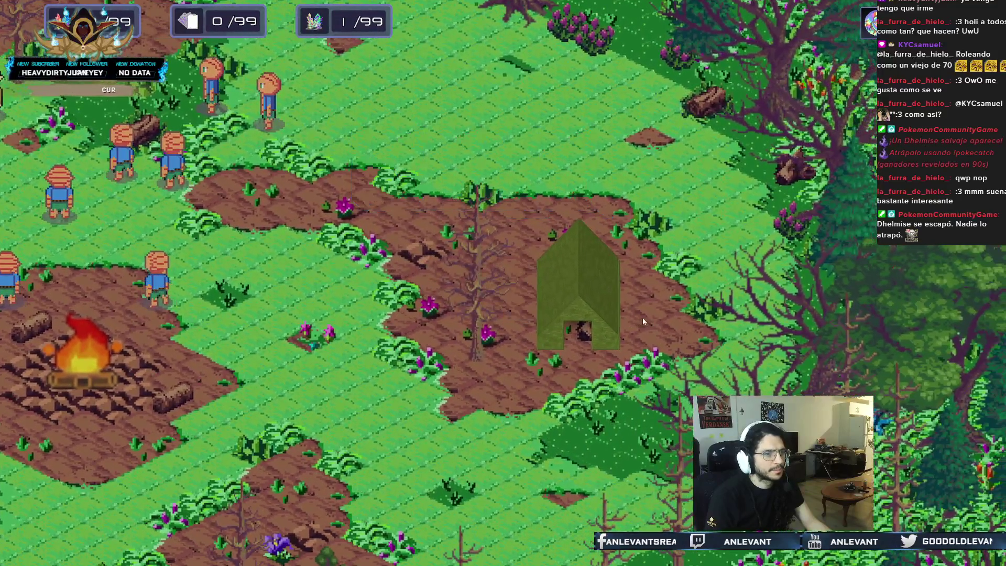
key("e")
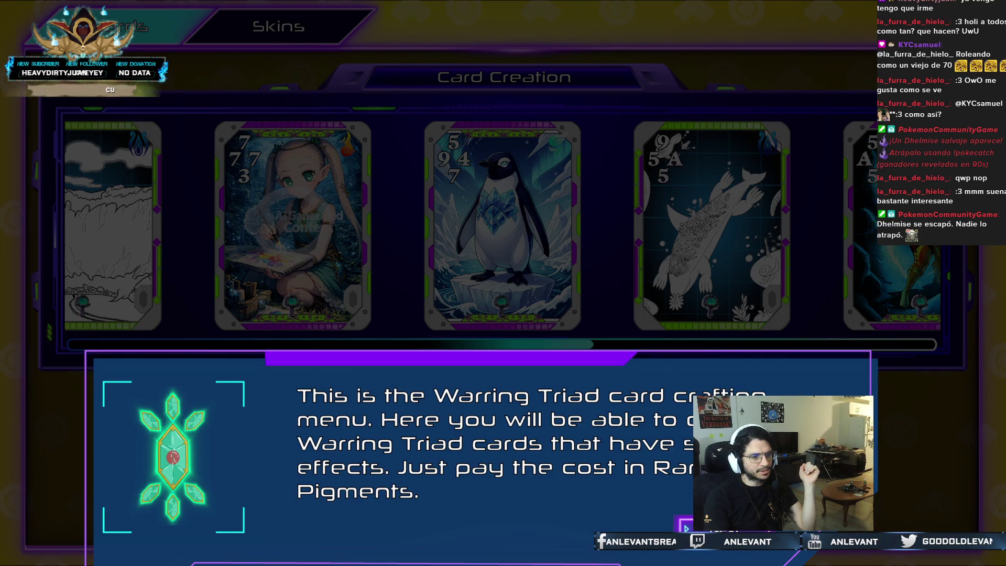
Step: Move the Card Creation tutorial on to its page about adding crafted cards to the deck
key("Return")
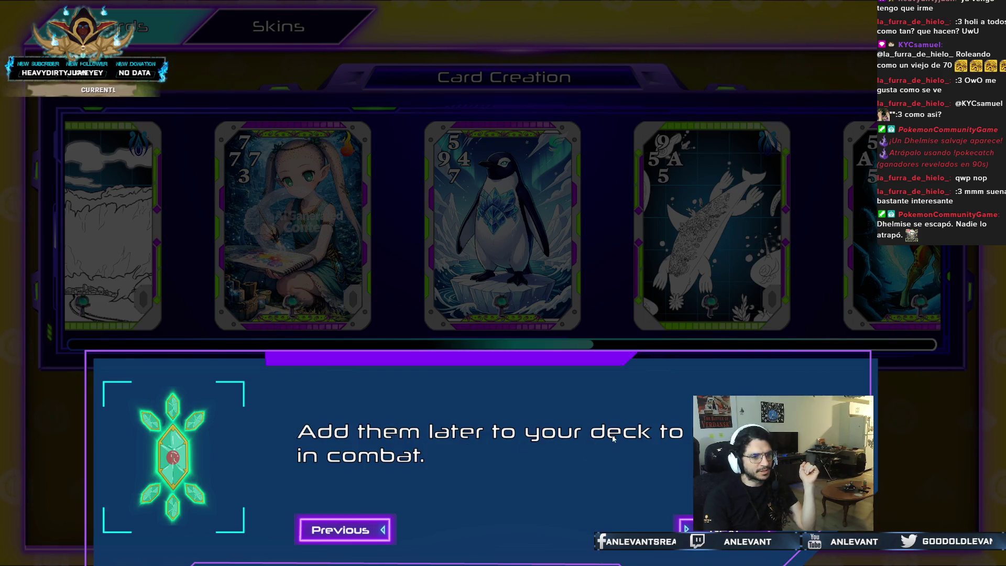